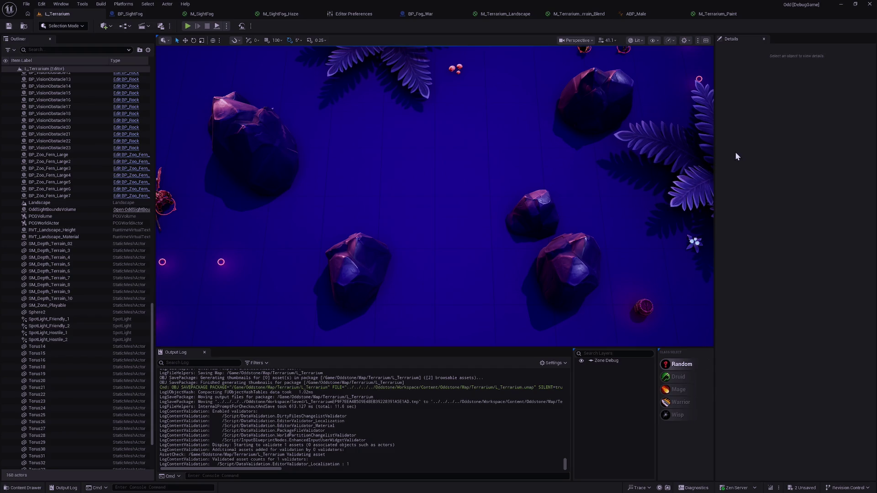
Step: Widen the ABP_Male Details panel, hide Rider's Debug window, then switch to Windows Terminal
left_click(682, 13)
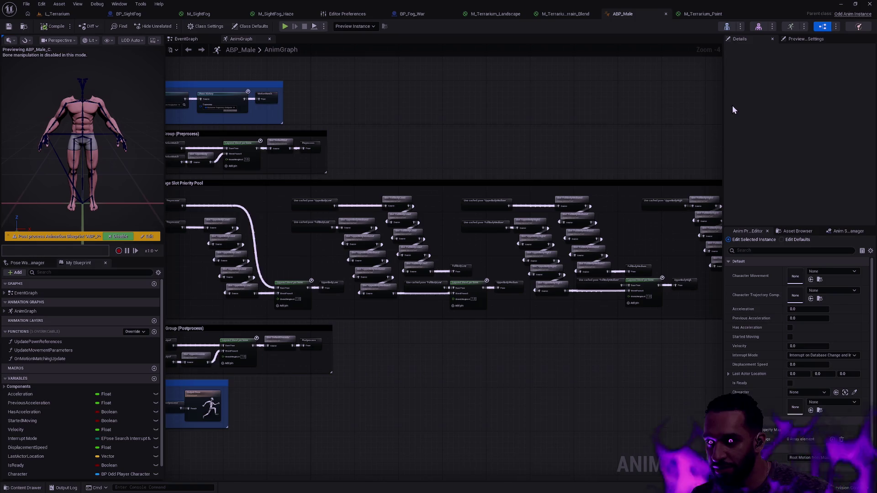
left_click_drag(723, 85, 719, 85)
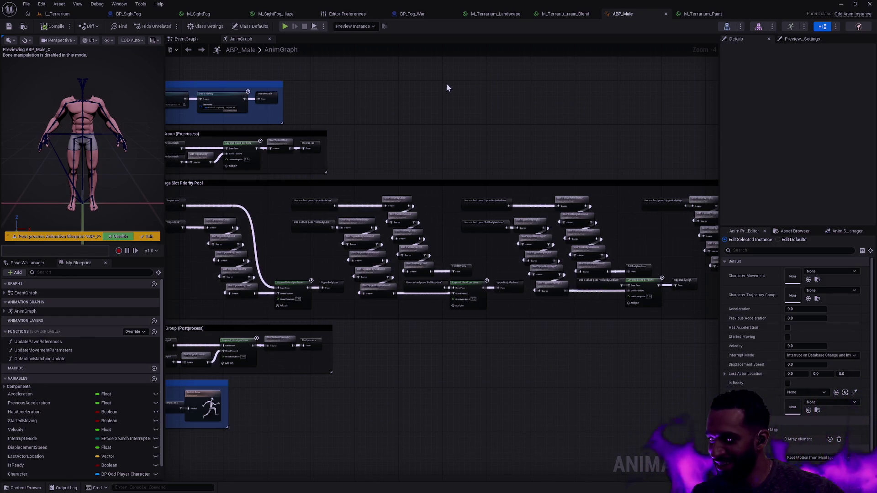
key("alt+Tab")
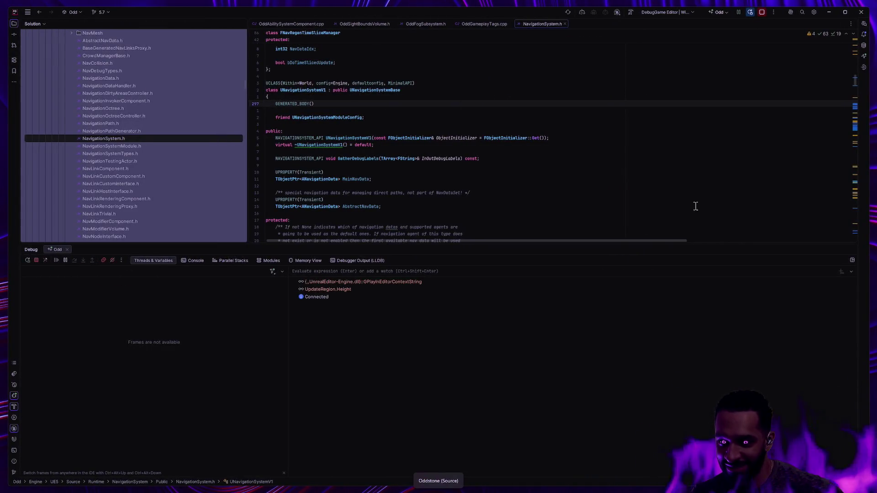
left_click(841, 250)
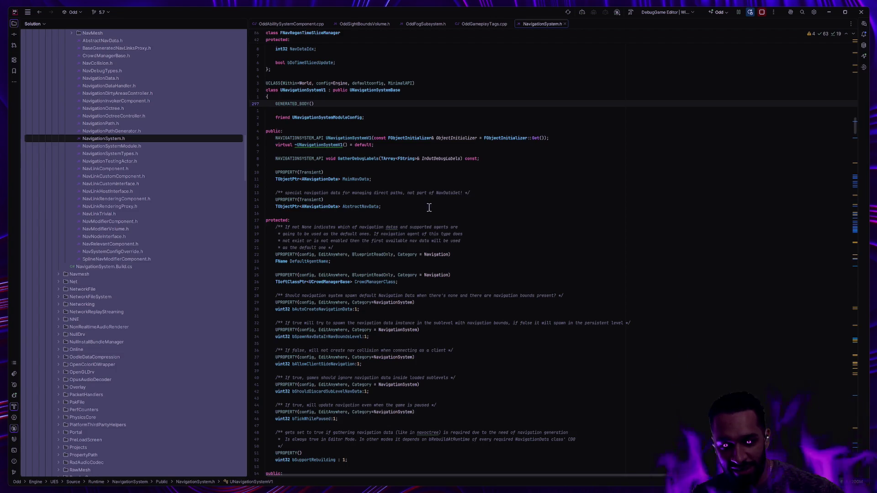
scroll(429, 208, "down", 3)
scroll(428, 208, "down", 1)
key("alt+Tab")
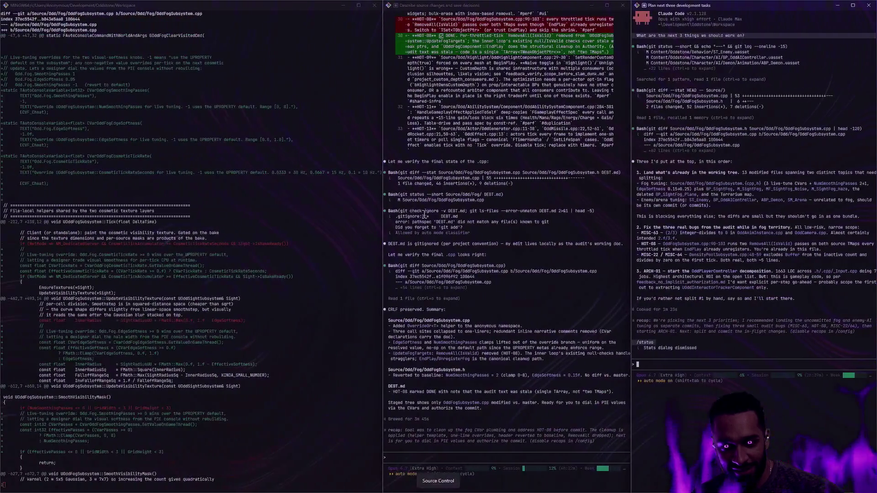
Step: In Git Bash, quit the diff pager and run git status with gs
left_click(563, 312)
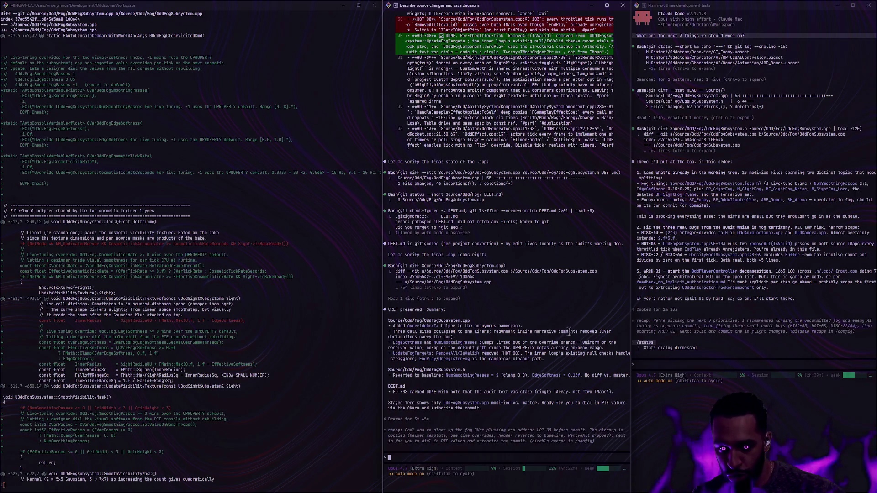
left_click(268, 329)
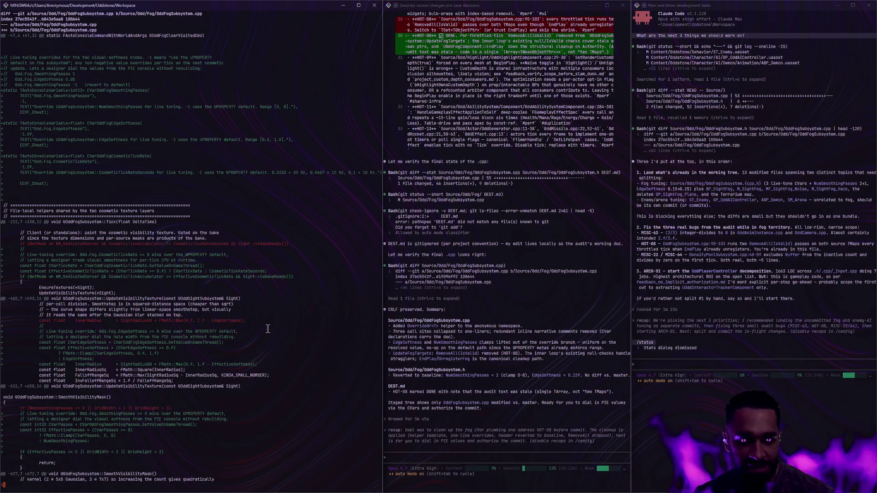
key("Down")
key("Down")
type("qgs")
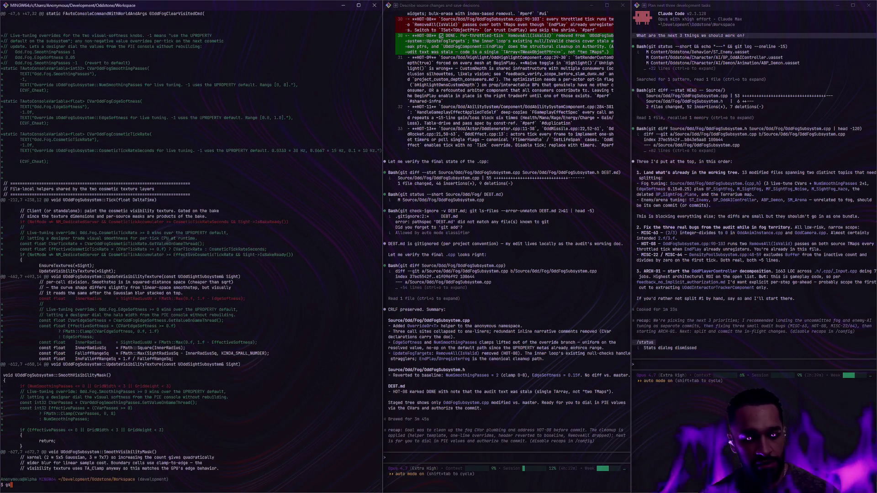
key("Return")
Step: Show the OddFogSubsystem.cpp diff with gd, then the one-line commit log with glog
type("gd Sour")
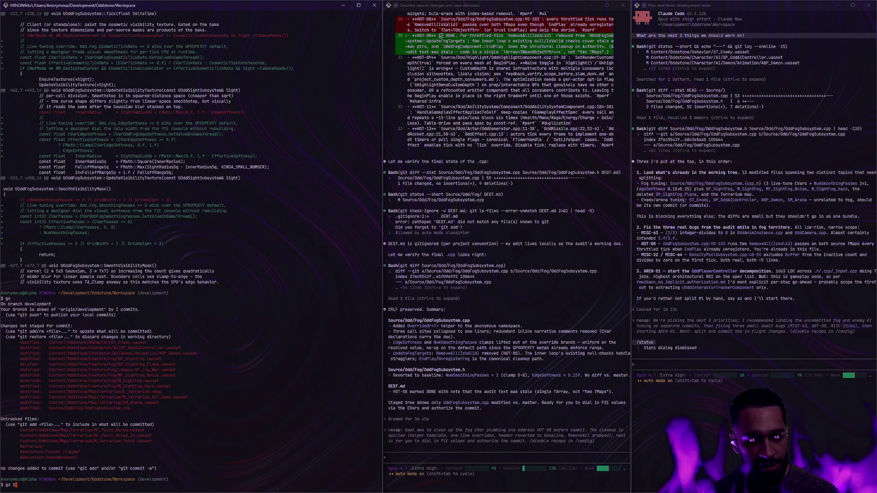
key("Tab")
key("Return")
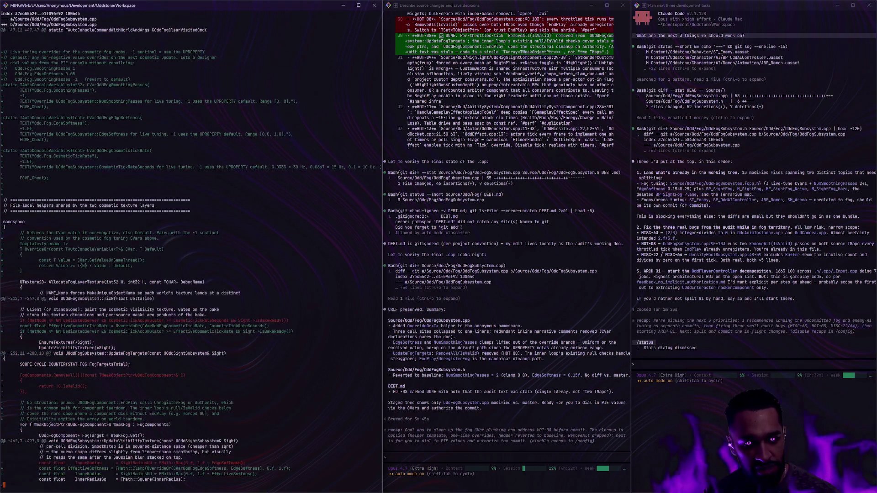
key("Down")
key("Down")
key("Down")
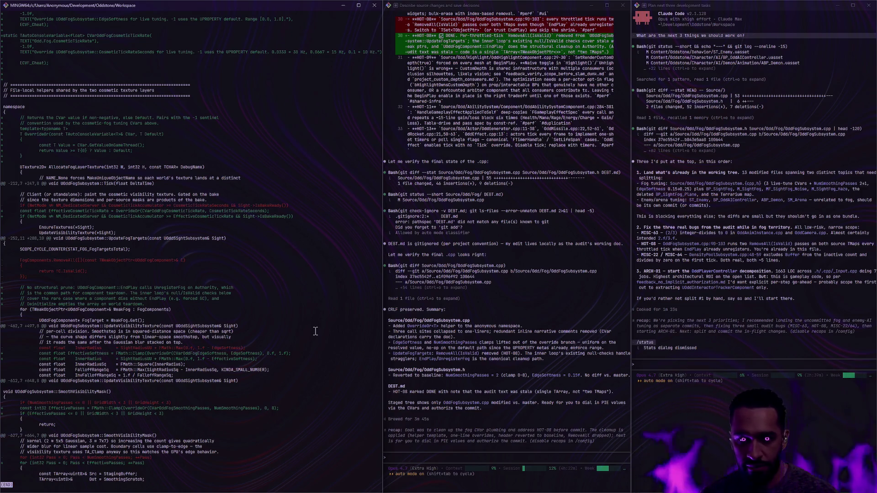
type("qglog")
key("Return")
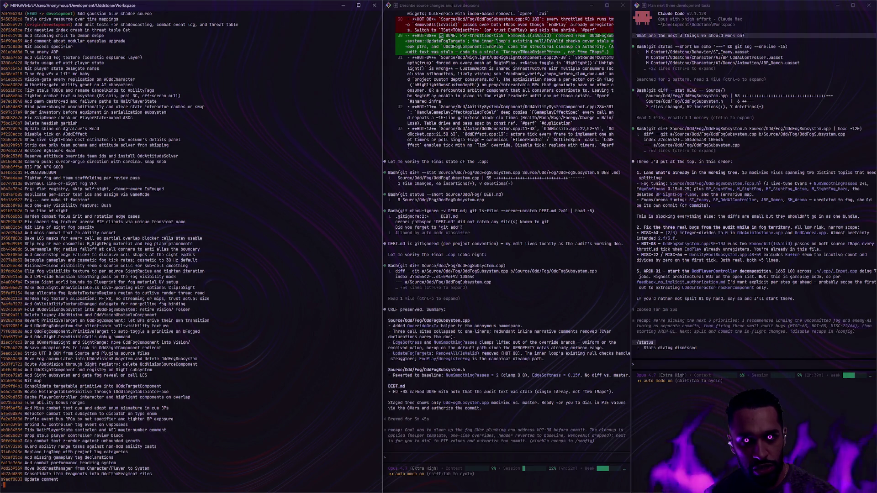
Step: Clear the terminal, push to the development branch, and diff OddFogSubsystem.cpp against master
type("qcls")
key("Return")
type("gp")
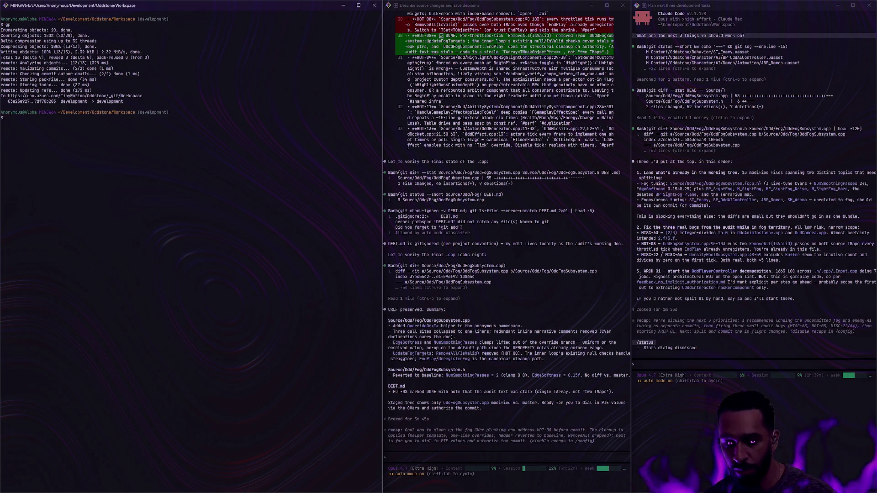
type("gd ")
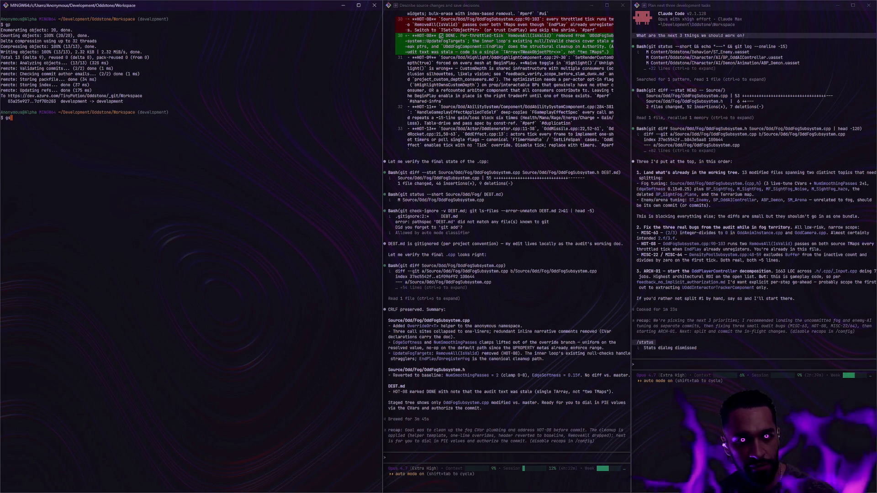
type("master")
key("Return")
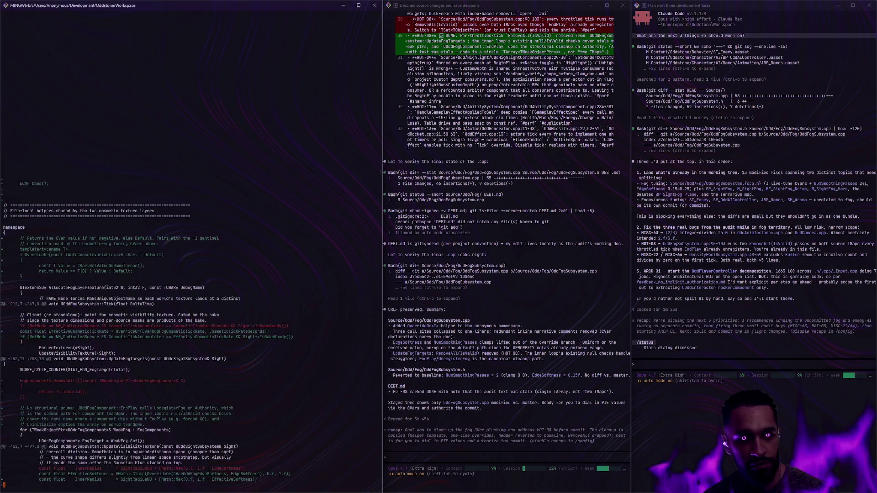
scroll(147, 328, "down", 7)
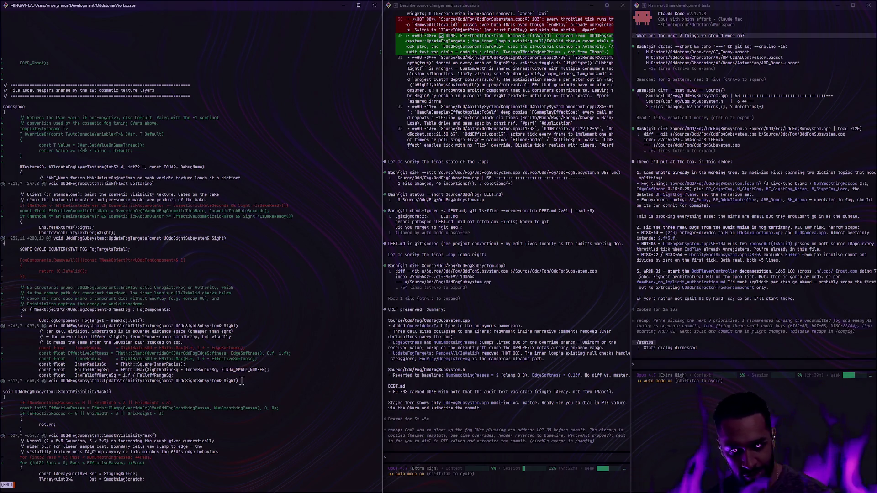
scroll(241, 380, "up", 2)
scroll(241, 381, "down", 2)
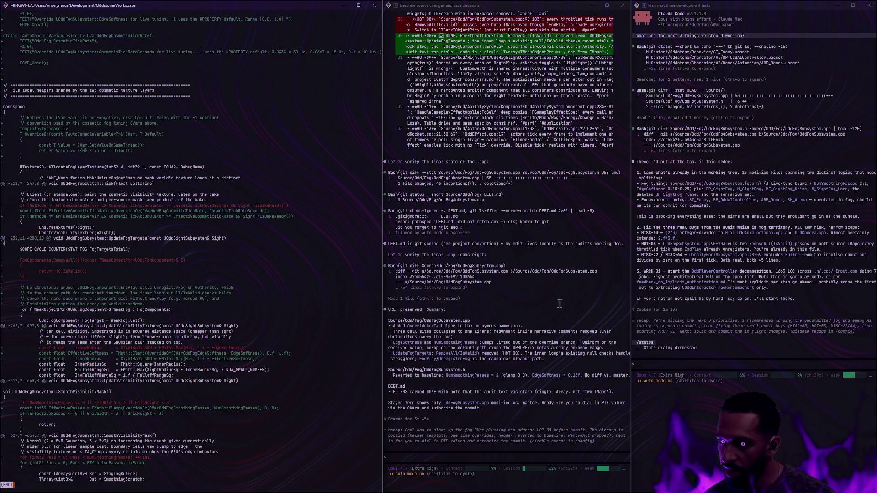
scroll(526, 371, "up", 15)
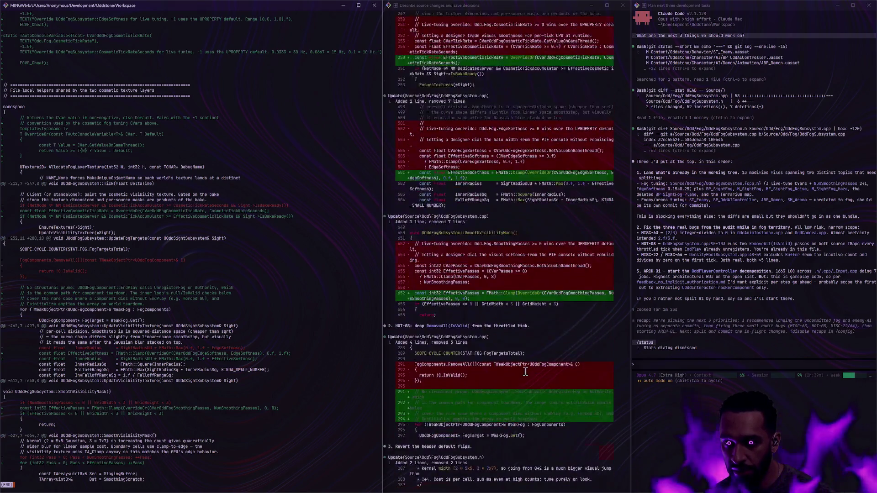
Step: Scroll back through Claude Code's cleanup proposal and readjust the conversation pane's width
scroll(526, 371, "up", 15)
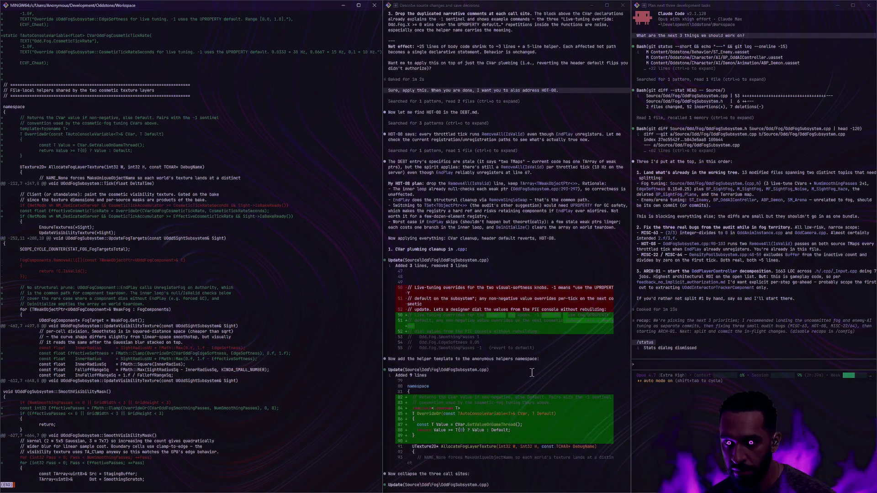
scroll(538, 363, "up", 5)
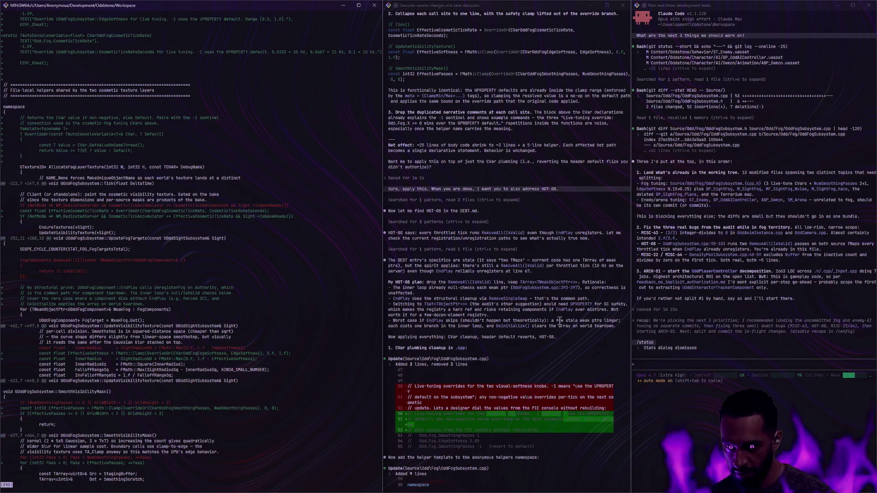
scroll(574, 301, "up", 5)
scroll(574, 301, "up", 10)
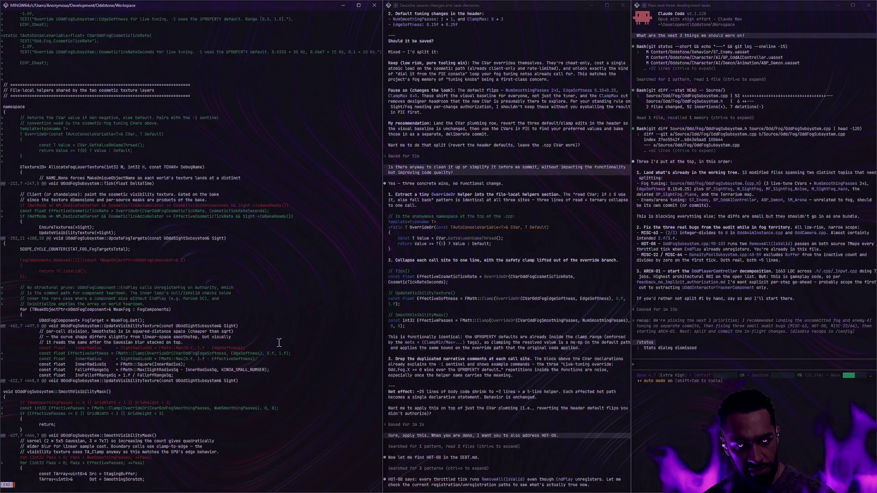
scroll(276, 348, "up", 4)
scroll(276, 347, "down", 4)
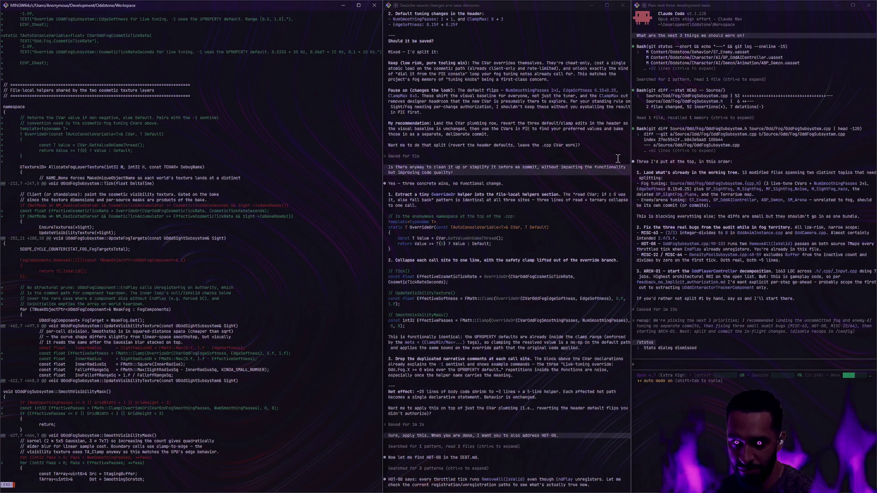
left_click_drag(631, 152, 630, 152)
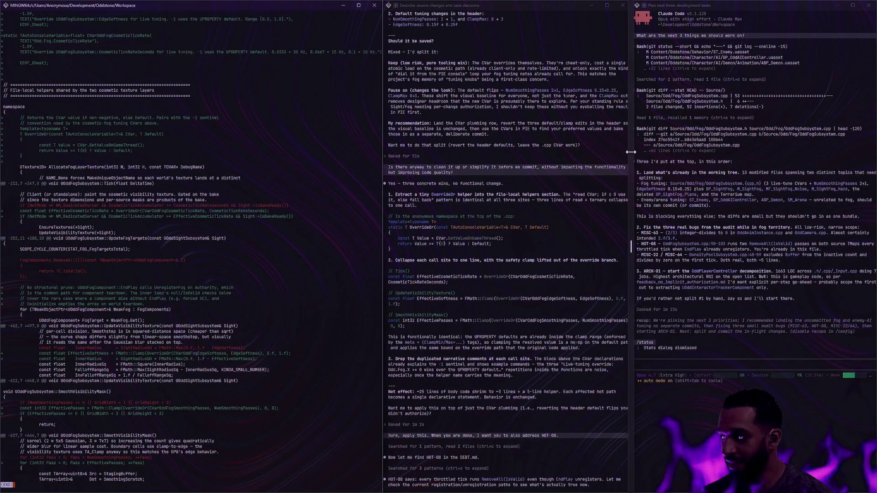
left_click_drag(630, 152, 632, 145)
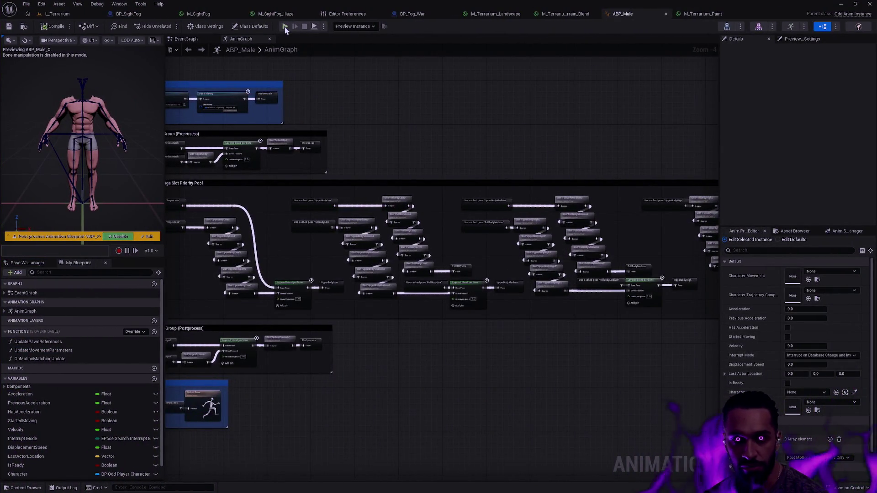
Step: Go from the L_Terrarium and M_Terrarium_Paint tabs to the M_Terrarium_Landscape material graph
left_click(57, 13)
left_click(718, 14)
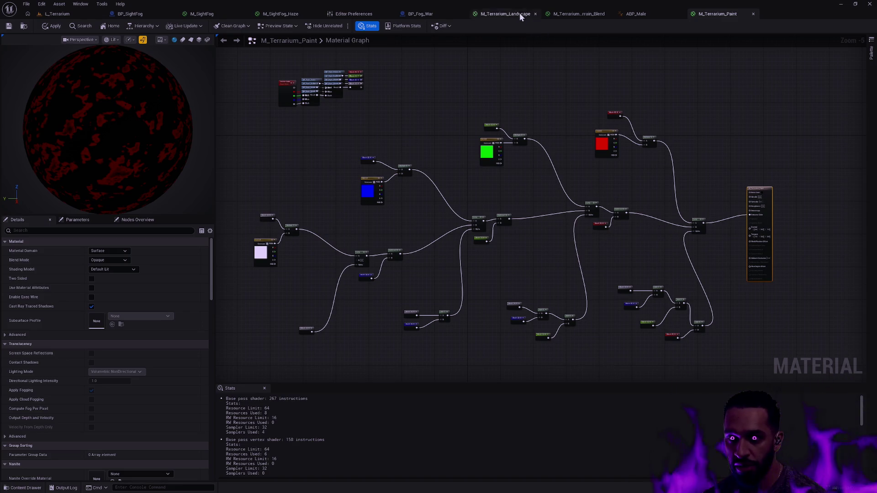
left_click(499, 13)
scroll(533, 157, "down", 4)
scroll(604, 174, "up", 2)
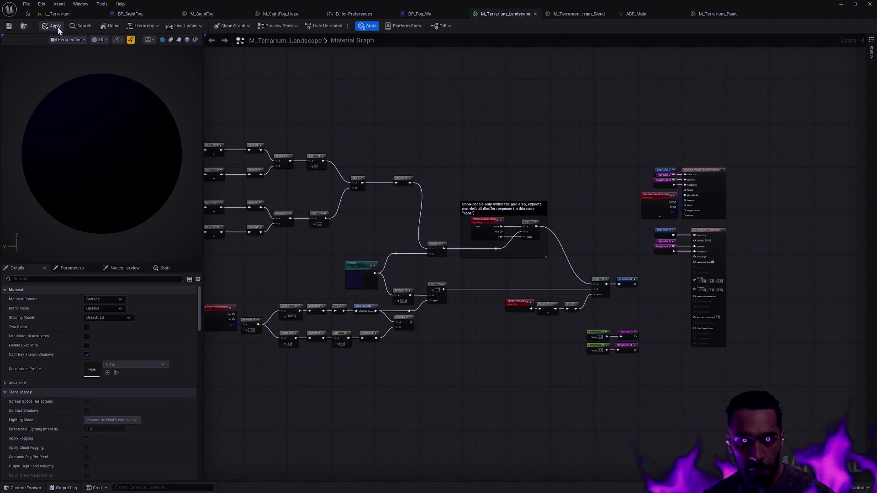
Step: Reveal M_Terrarium_Landscape in the Terrarium content folder
left_click(24, 26)
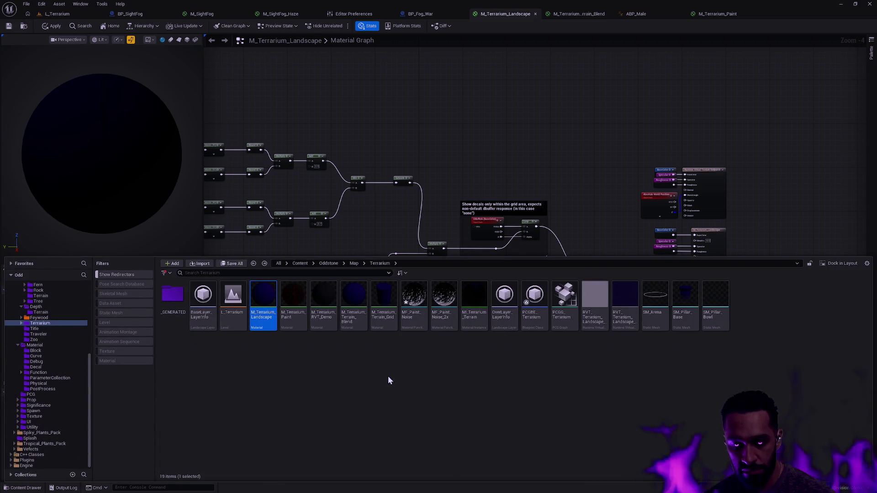
scroll(347, 231, "down", 1)
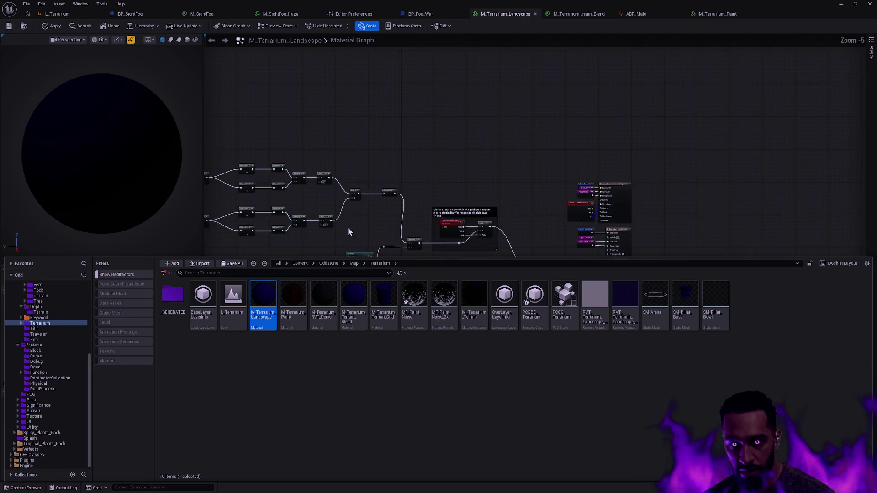
mouse_move(347, 226)
left_mouse_down()
mouse_move(427, 143)
mouse_move(429, 245)
left_mouse_up()
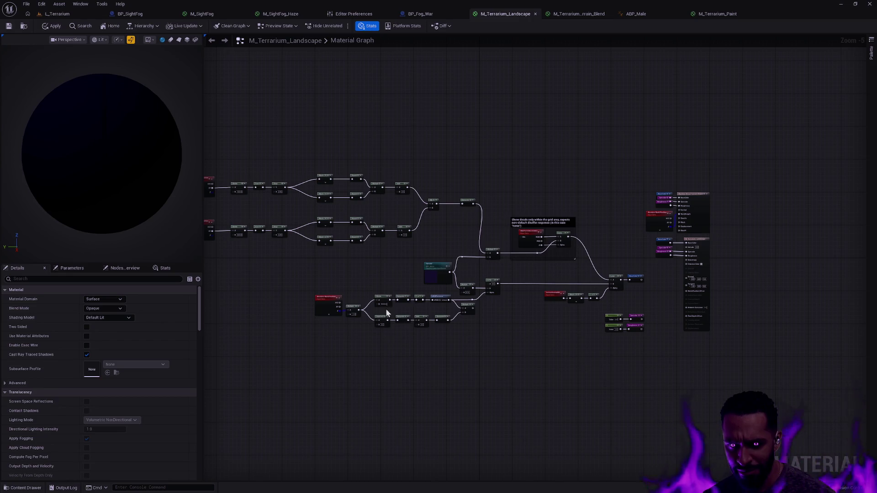
Step: Duplicate it as M_Terrarium_Dupe, then select nodes in the M_Terrarium_Paint graph
key("ctrl+space")
key("ctrl+d")
key("BackSpace")
key("BackSpace")
key("BackSpace")
key("BackSpace")
type("Dupe")
key("Return")
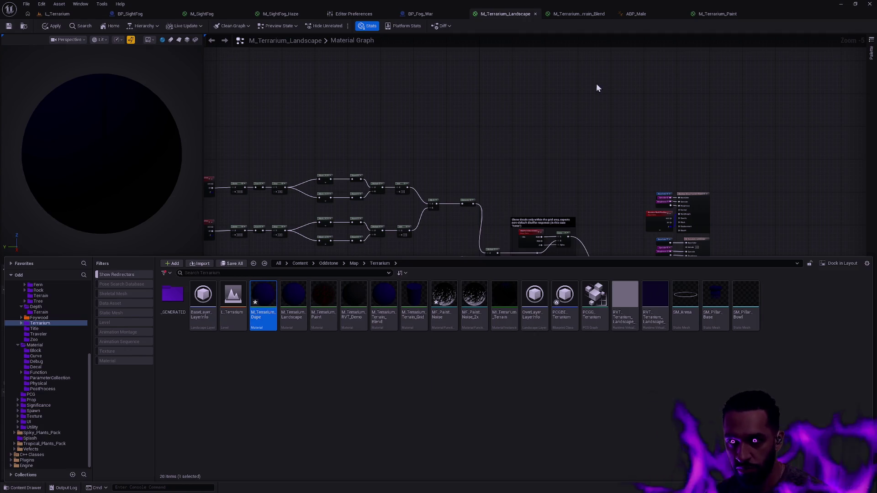
left_click(716, 14)
left_click_drag(723, 362, 244, 53)
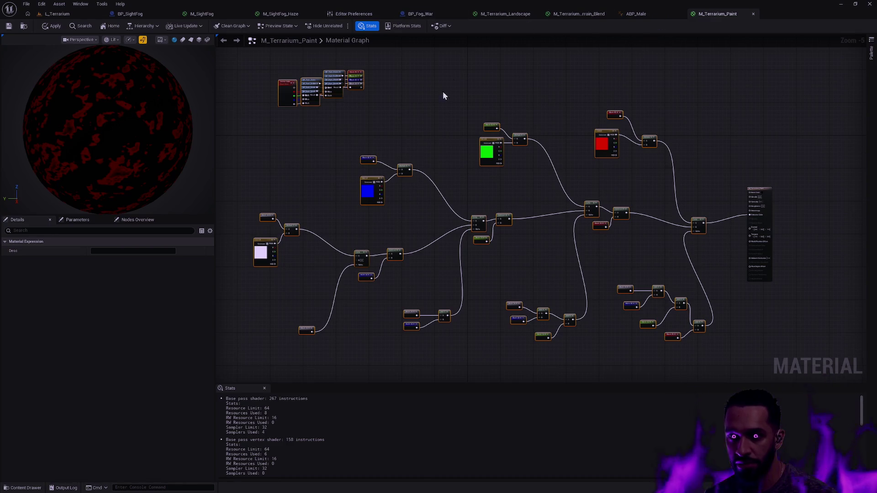
Step: Open M_Terrarium_Dupe in the material editor from the Content Drawer
key("ctrl+space")
double_click(259, 325)
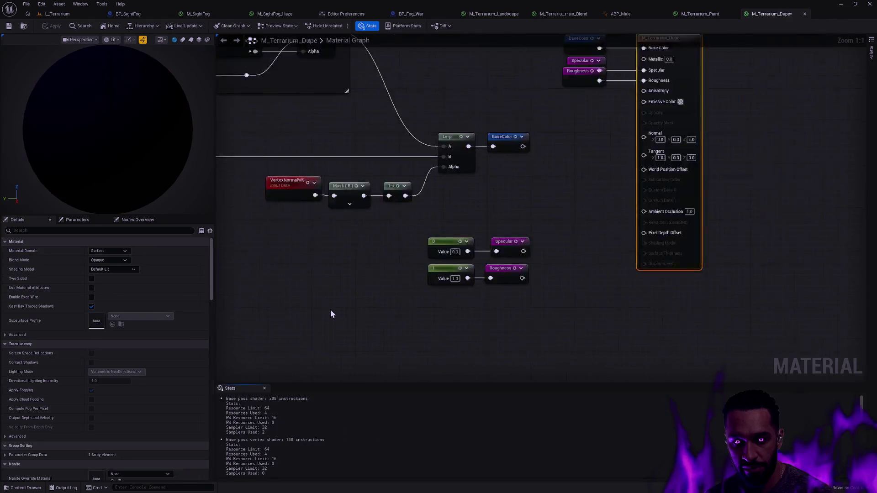
scroll(373, 277, "down", 5)
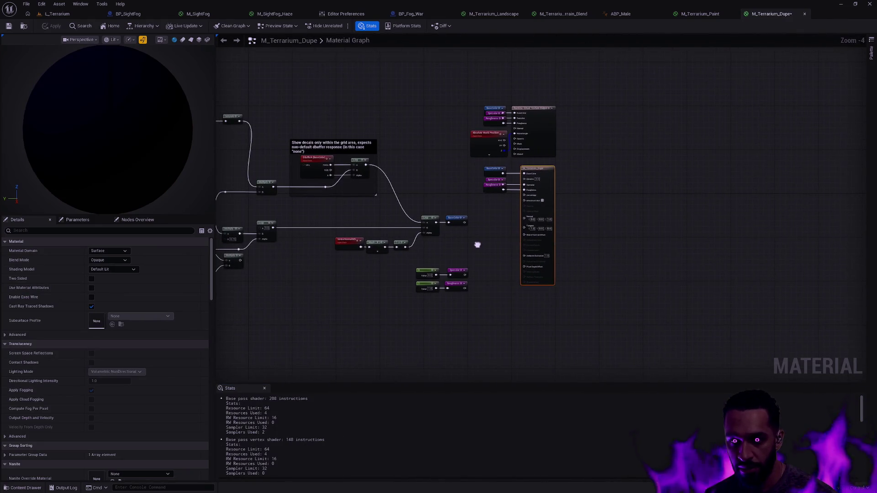
scroll(449, 288, "up", 5)
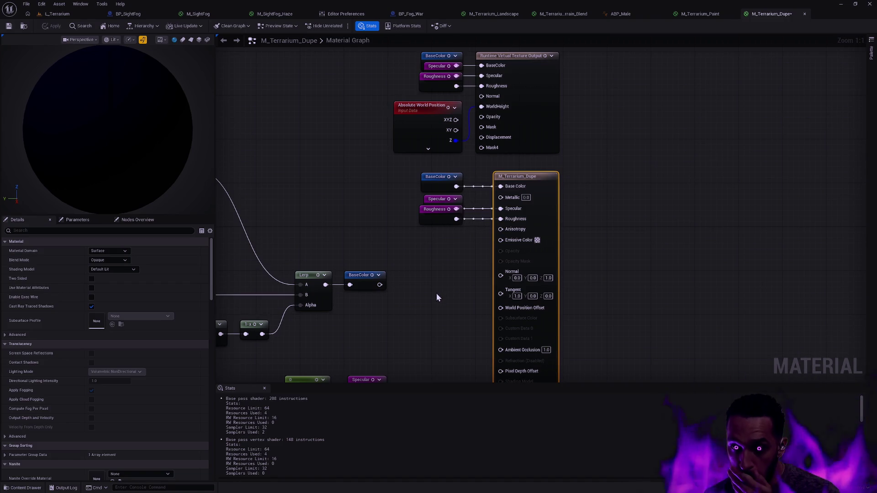
mouse_move(445, 327)
left_mouse_down()
mouse_move(503, 173)
mouse_move(474, 251)
left_mouse_up()
Step: Navigate the graph to the green constant and Lerp area with nothing selected
right_click(467, 266)
left_click(454, 251)
scroll(454, 250, "down", 3)
scroll(498, 244, "down", 5)
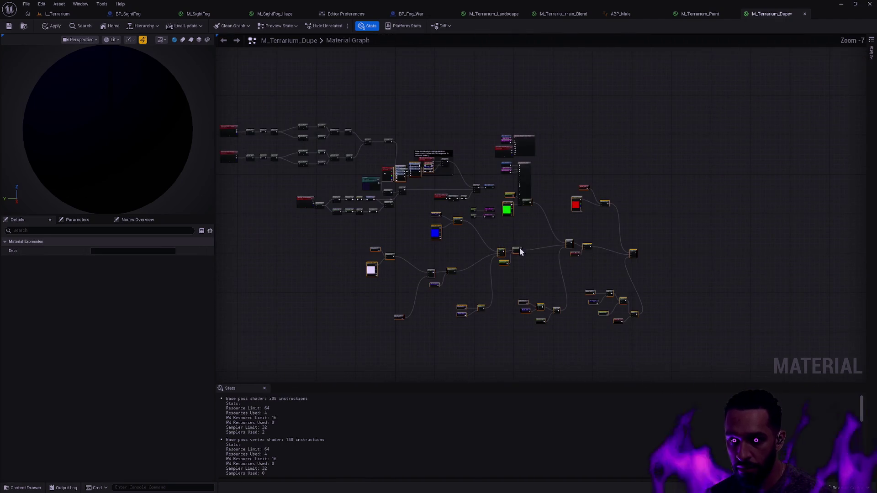
scroll(456, 297, "up", 4)
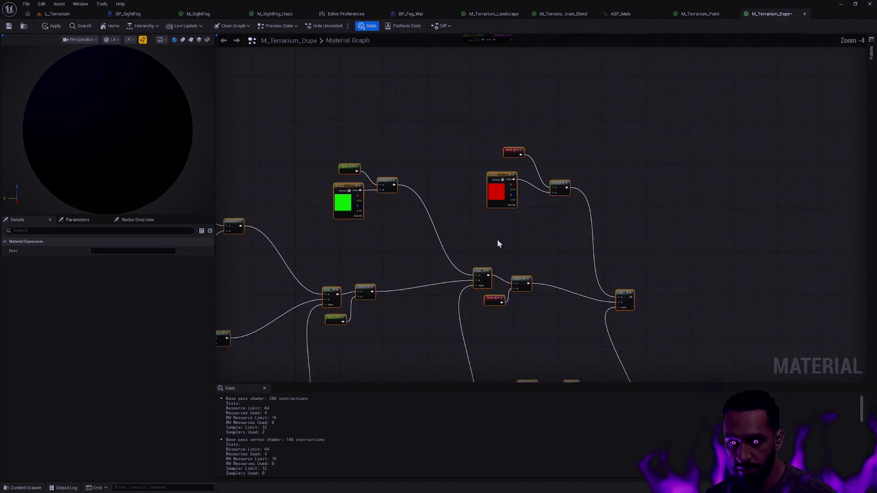
mouse_move(439, 204)
left_mouse_down()
mouse_move(474, 226)
mouse_move(468, 237)
mouse_move(604, 238)
mouse_move(617, 227)
mouse_move(610, 156)
left_mouse_up()
left_click(558, 207)
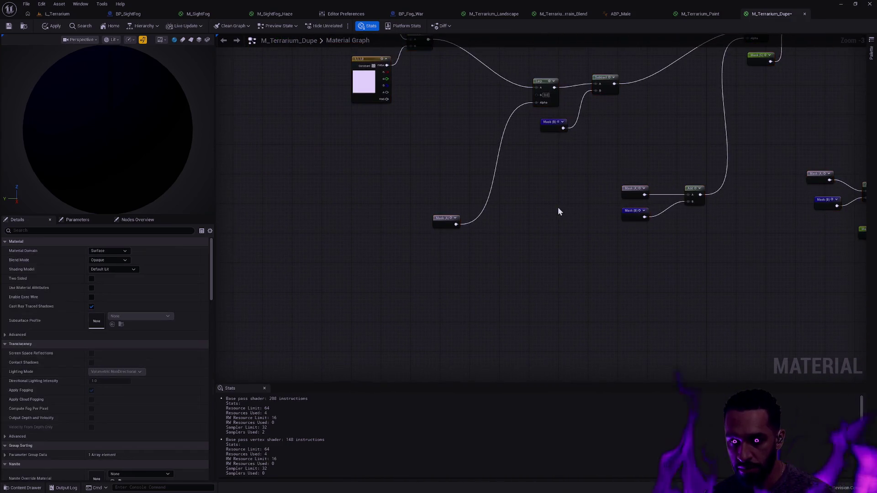
left_click_drag(467, 153, 445, 212)
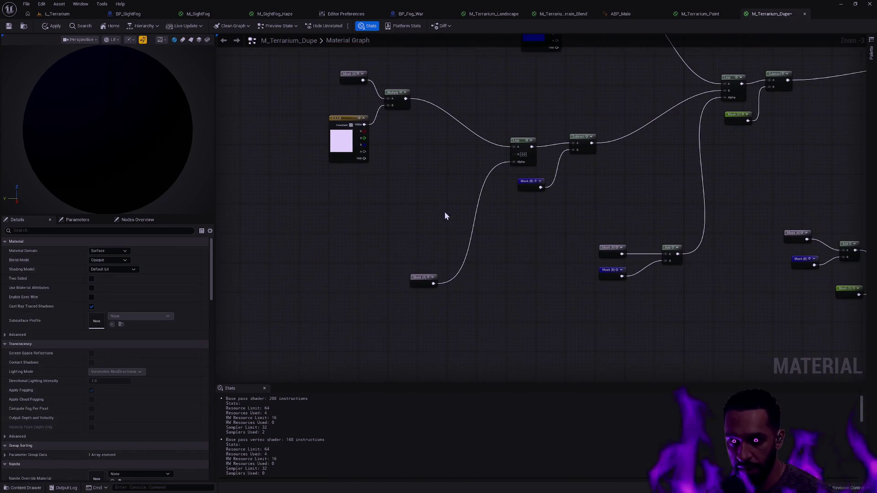
Step: Paste a BaseColor node and wire it into the Lerp's B input
right_click(437, 189)
type("landscape")
key("Escape")
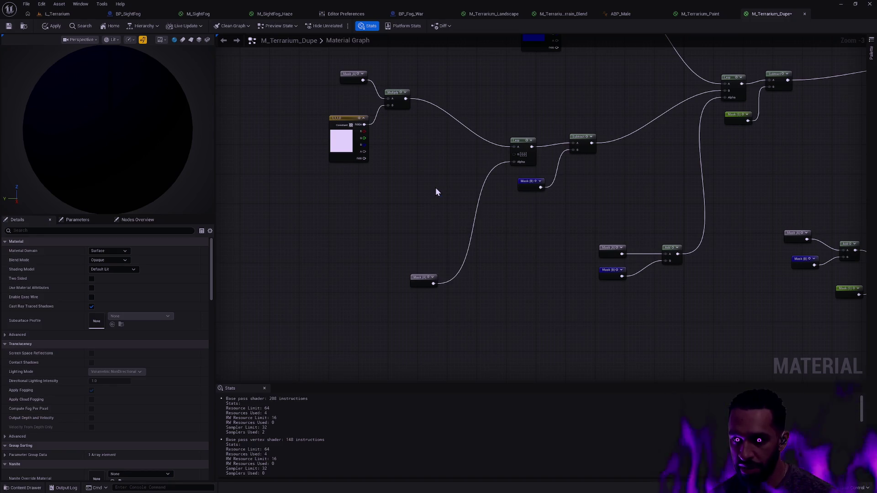
key("ctrl+v")
mouse_move(457, 195)
left_mouse_down()
mouse_move(511, 169)
mouse_move(514, 155)
left_mouse_up()
left_click_drag(446, 189, 447, 174)
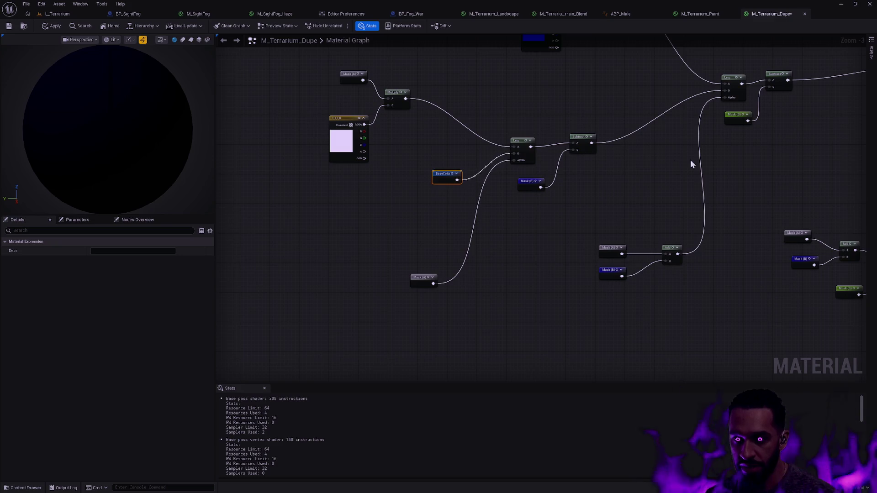
Step: Wire the BaseColor output toward the Runtime Virtual Texture Output node
scroll(569, 216, "down", 3)
scroll(544, 237, "up", 2)
left_click_drag(543, 237, 540, 342)
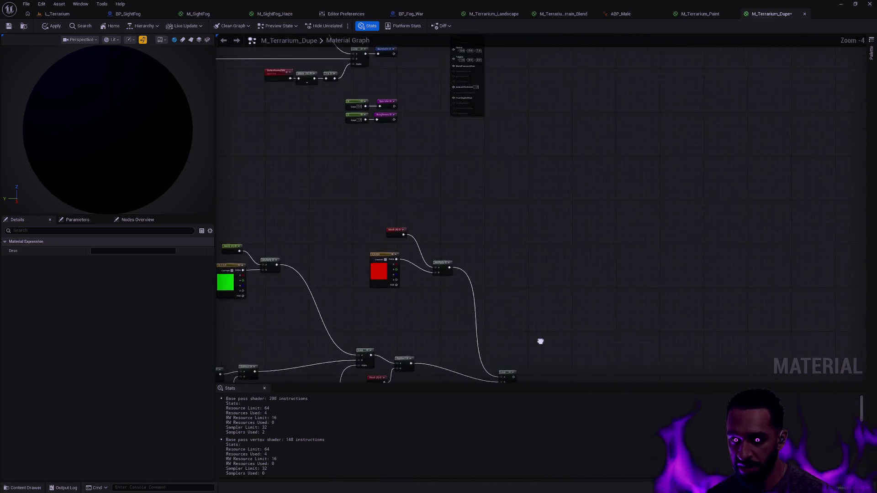
scroll(541, 311, "down", 1)
mouse_move(541, 311)
left_mouse_down()
mouse_move(541, 327)
mouse_move(498, 341)
mouse_move(474, 61)
mouse_move(454, 116)
mouse_move(426, 109)
left_mouse_up()
scroll(474, 60, "up", 5)
scroll(552, 196, "down", 4)
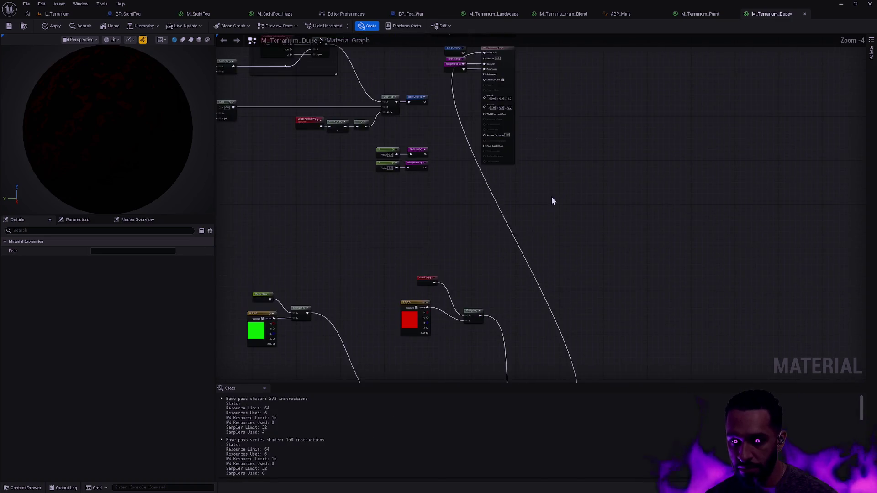
scroll(552, 196, "down", 4)
left_click(517, 76)
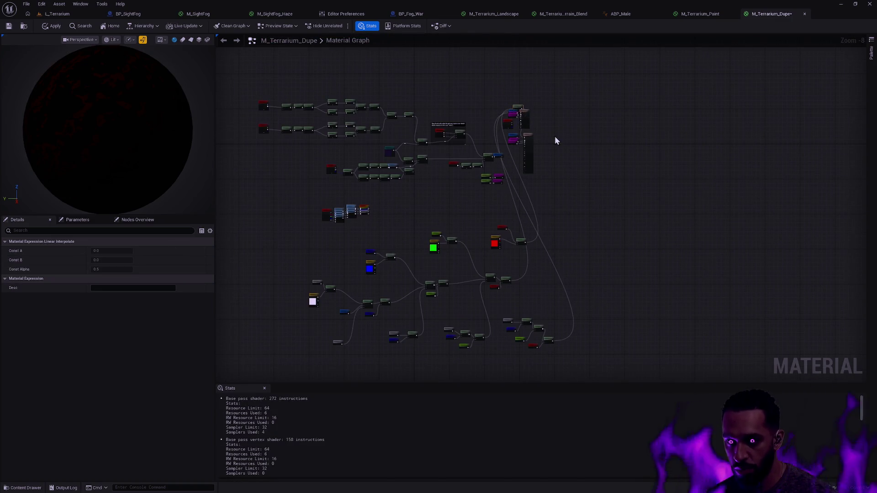
scroll(560, 286, "up", 4)
mouse_move(524, 293)
left_mouse_down()
mouse_move(515, 30)
mouse_move(509, 65)
mouse_move(498, 2)
mouse_move(458, 129)
mouse_move(389, 251)
left_mouse_up()
scroll(509, 65, "up", 2)
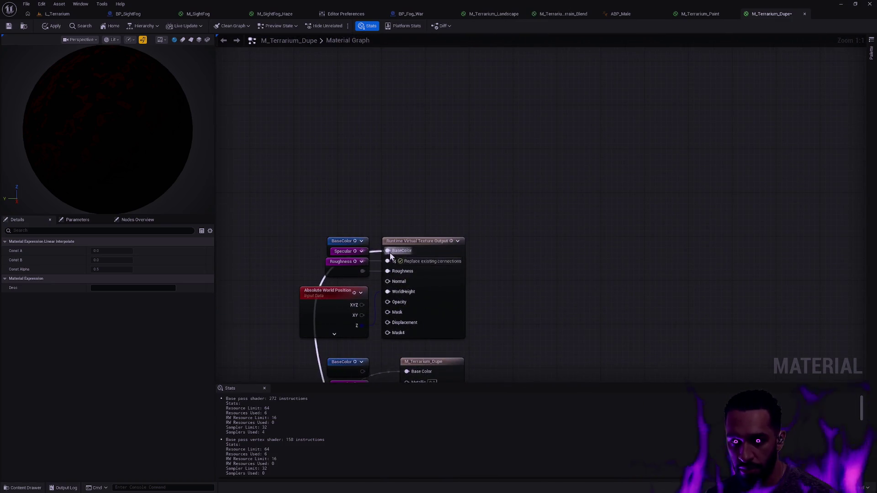
Step: Apply the graph changes and save the M_Terrarium_Dupe material
left_click(51, 28)
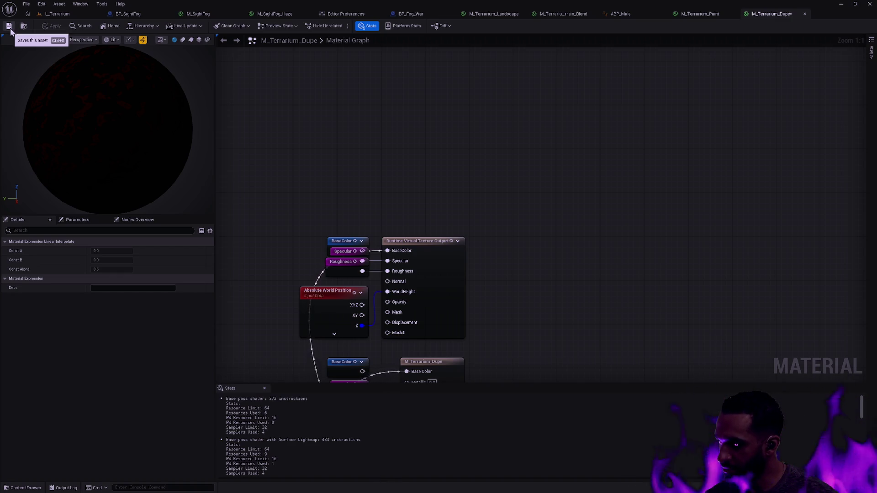
left_click(9, 25)
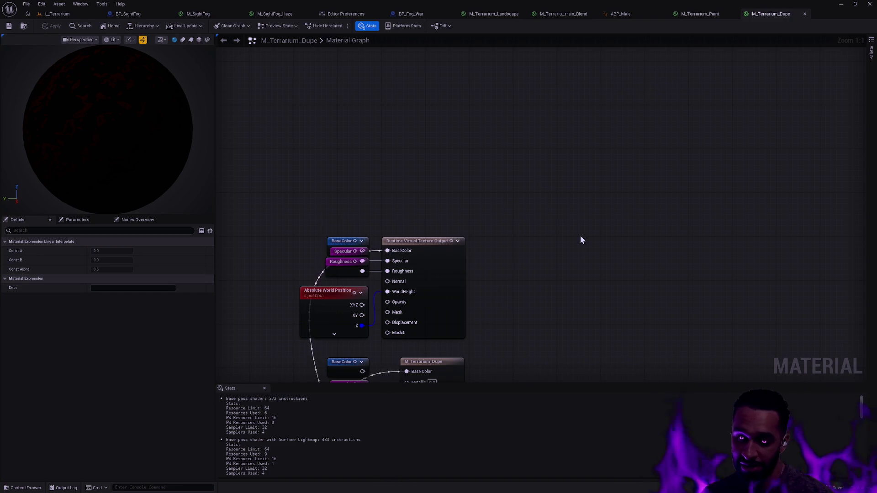
left_click_drag(546, 296, 587, 231)
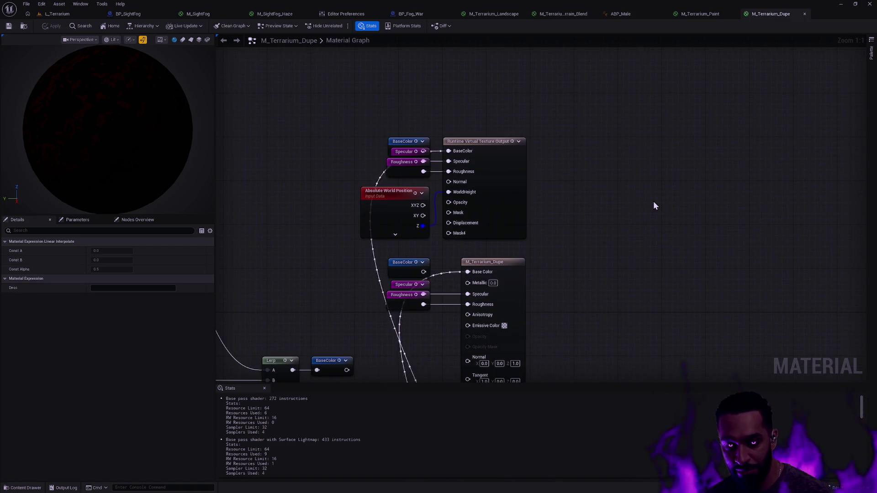
scroll(597, 246, "down", 1)
scroll(593, 245, "down", 2)
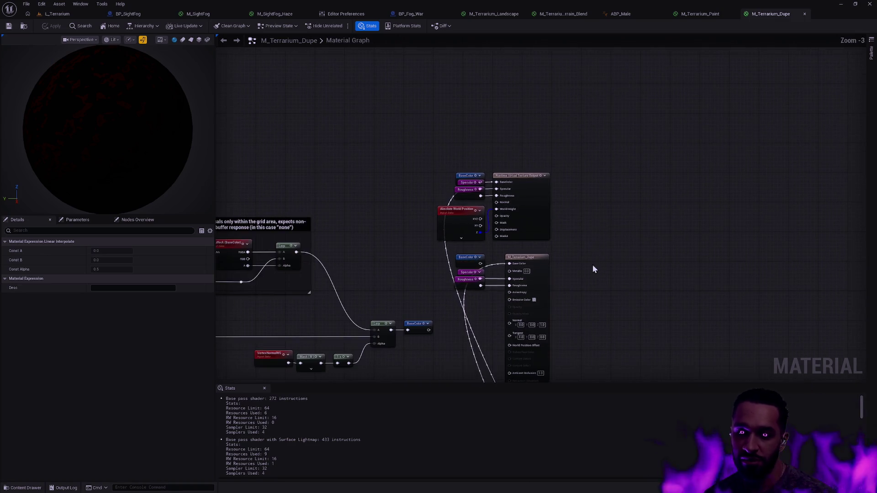
Step: Start a play-in-editor session of the L_Terrarium level
left_click_drag(593, 269, 625, 145)
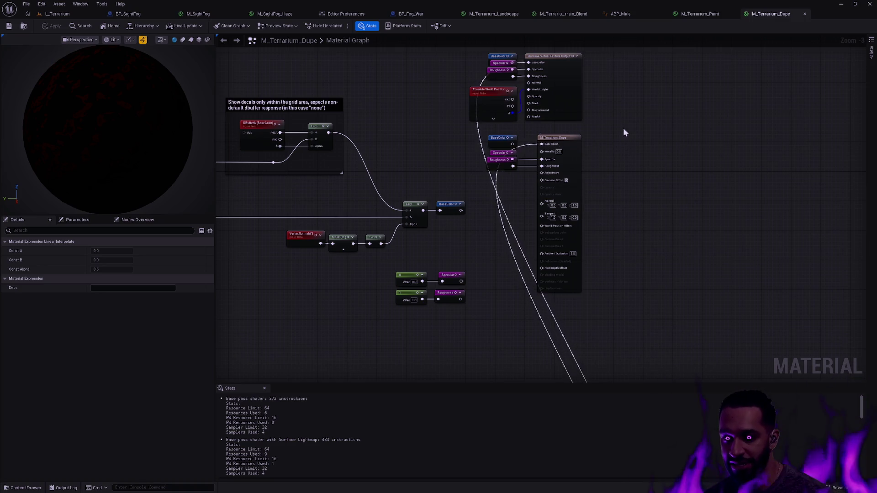
left_click_drag(573, 111, 538, 182)
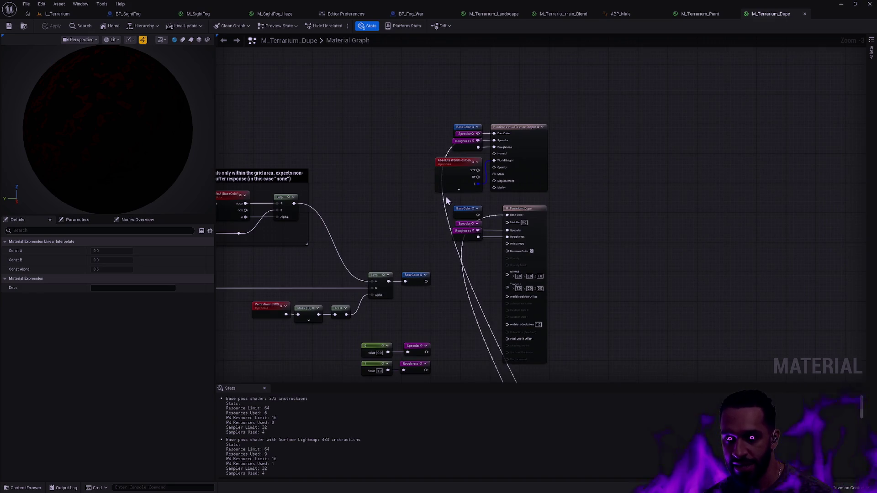
scroll(541, 180, "up", 3)
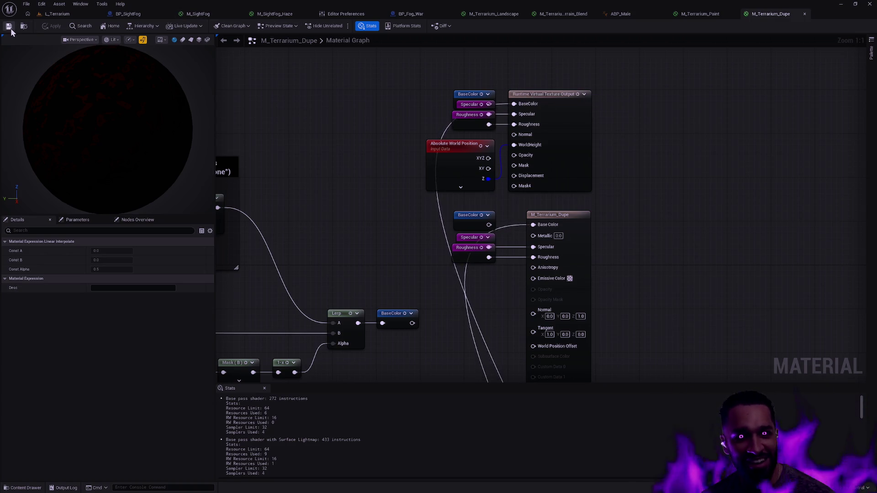
left_click(57, 14)
left_click(187, 26)
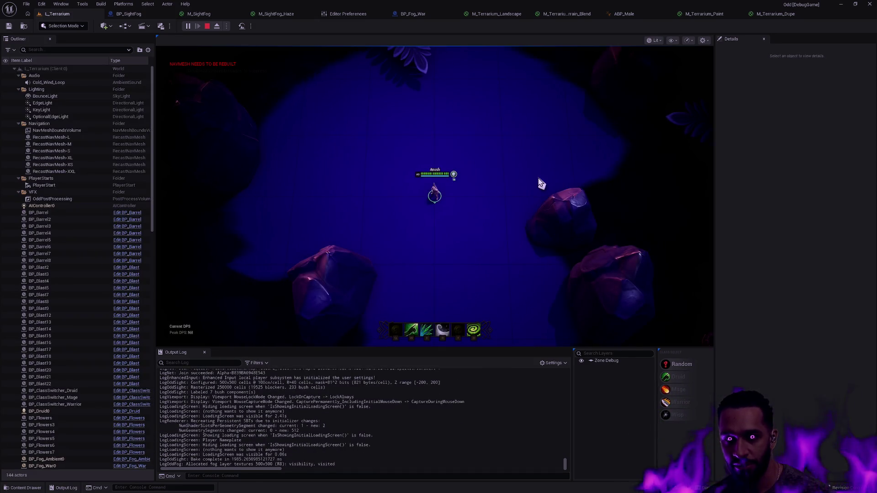
Step: Stop the play session and fly the camera out over the level
key("Escape")
scroll(451, 171, "down", 3)
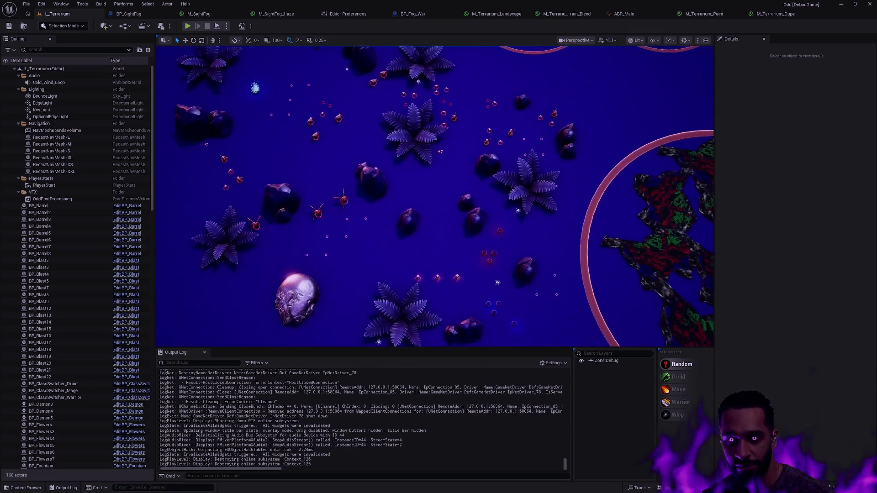
left_click_drag(451, 172, 451, 160)
Step: Toggle Update Navigation Automatically off and on to rebuild the L_Terrarium navigation
left_click(348, 14)
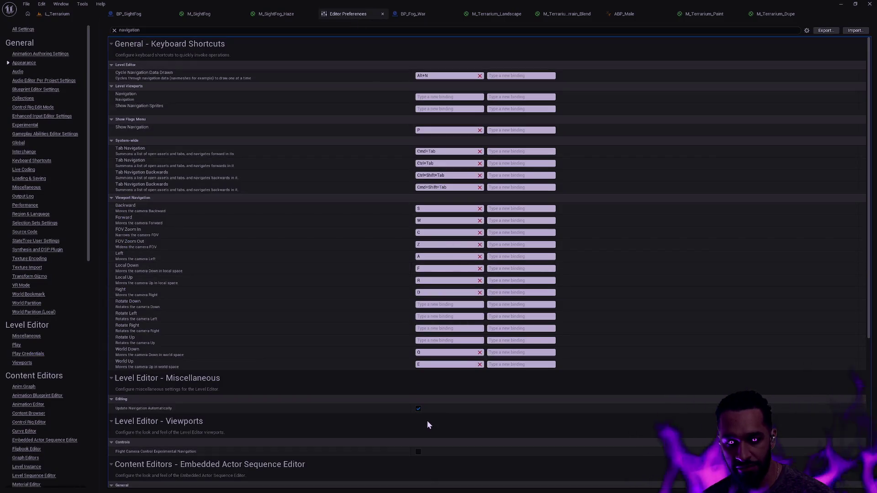
left_click(418, 409)
left_click(419, 409)
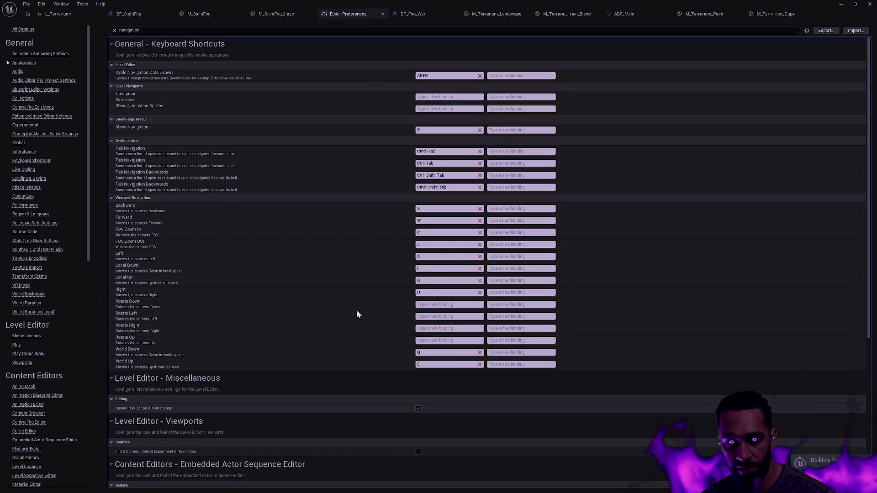
left_click(53, 14)
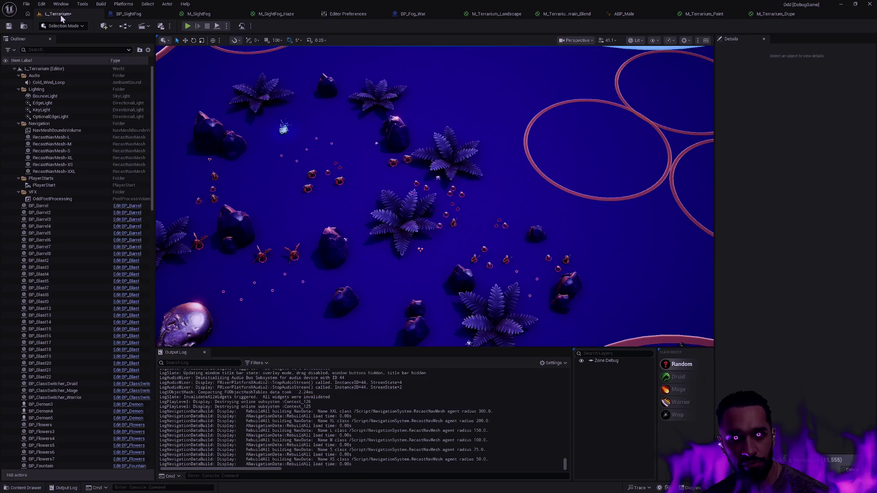
Step: Close Editor Preferences and return to the L_Terrarium level
left_click(348, 13)
middle_click(349, 18)
left_click(56, 14)
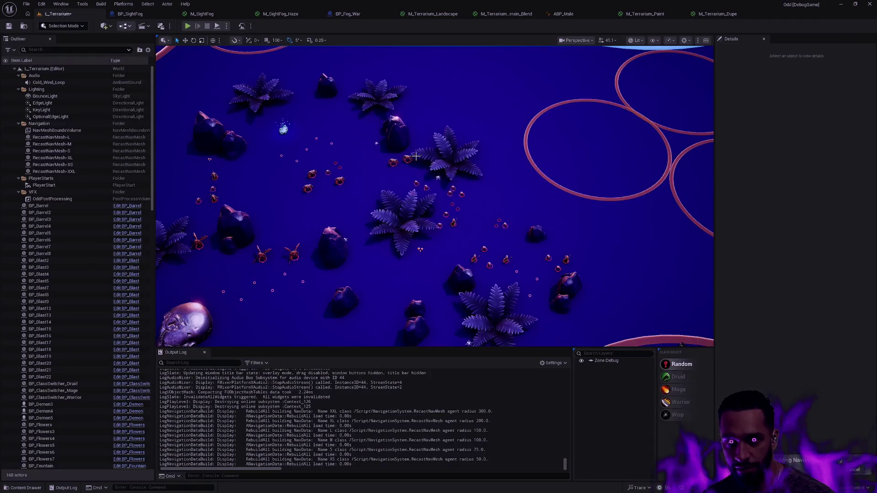
Step: Fly the viewport camera with WASD over the terrain patch and plants
key("a")
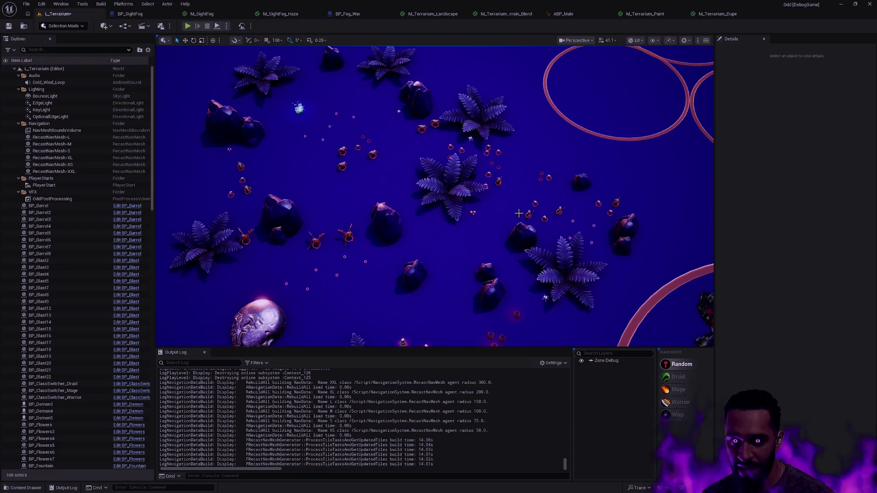
key("w")
key("s")
key("d")
key("w")
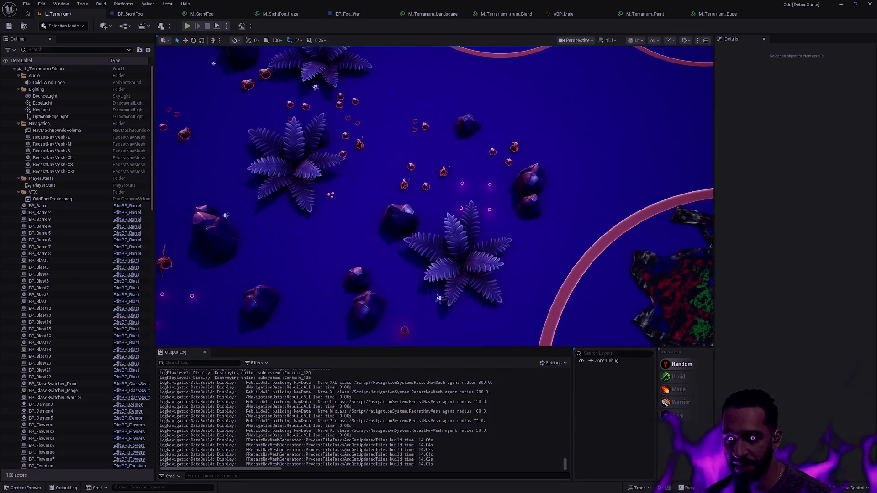
key("a")
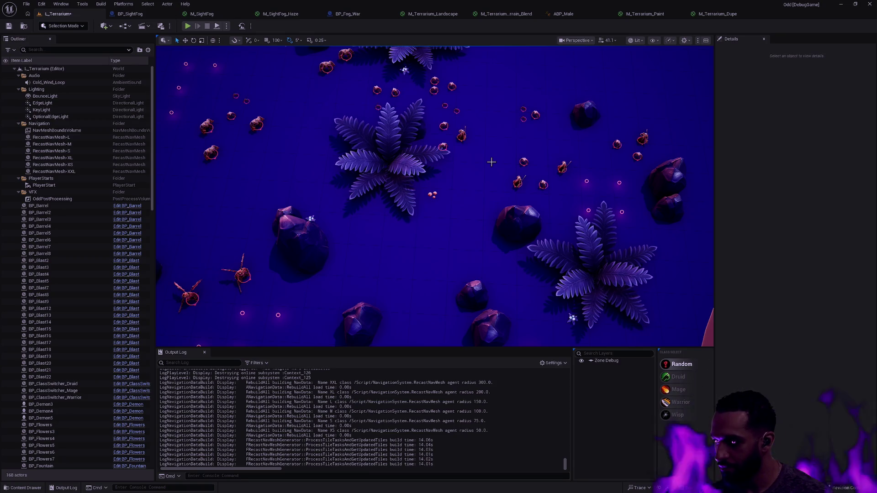
mouse_move(416, 162)
left_mouse_down()
mouse_move(472, 245)
mouse_move(347, 256)
mouse_move(457, 274)
mouse_move(475, 256)
mouse_move(471, 320)
left_mouse_up()
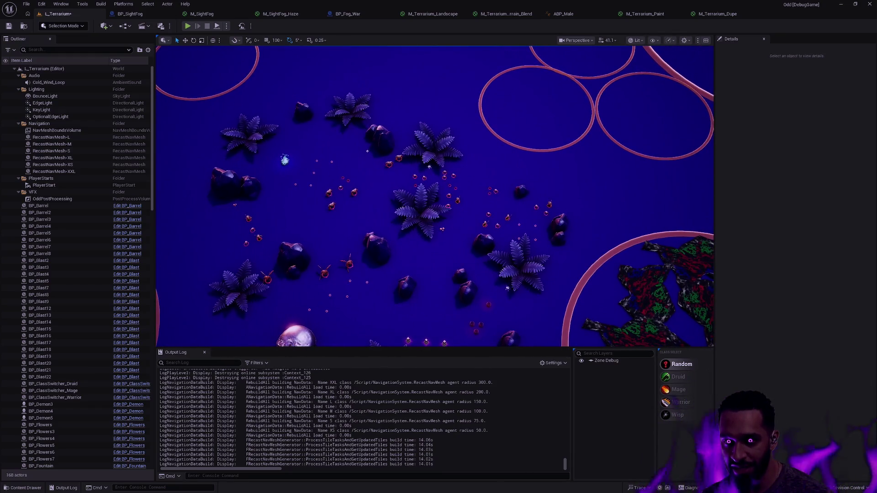
mouse_move(467, 180)
left_mouse_down()
mouse_move(475, 169)
mouse_move(468, 180)
left_mouse_up()
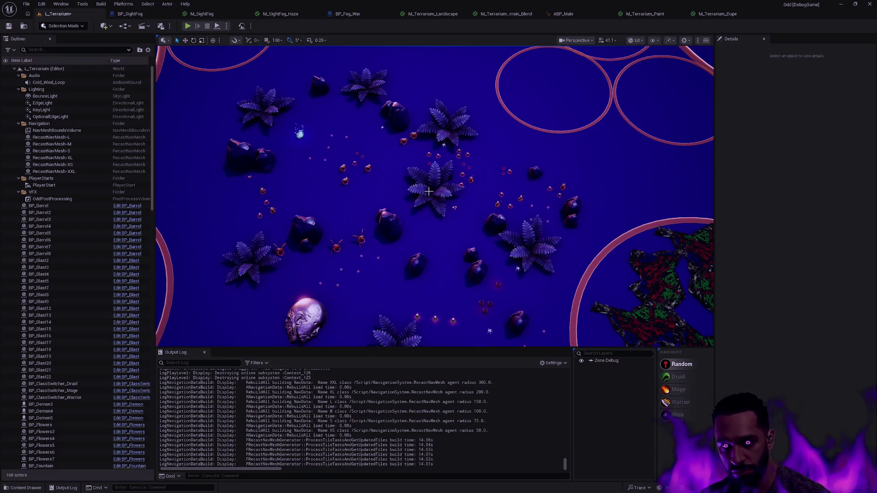
key("Up")
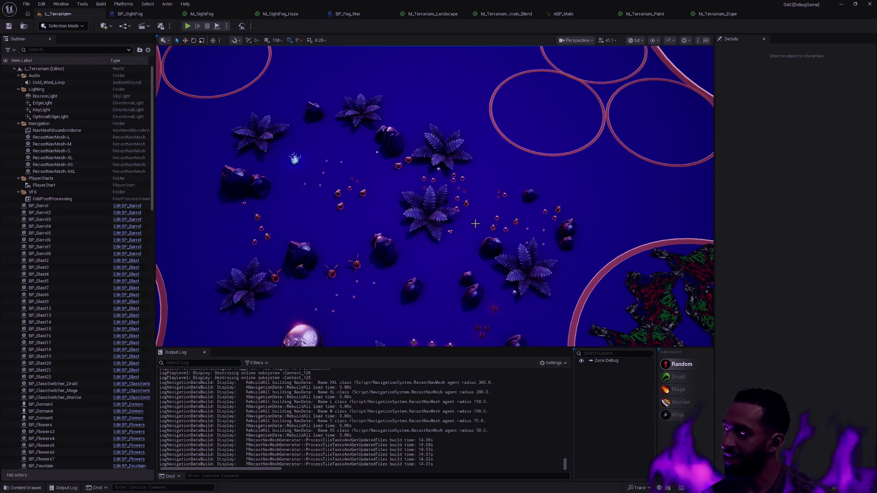
mouse_move(503, 242)
left_mouse_down()
mouse_move(475, 210)
mouse_move(434, 192)
mouse_move(466, 164)
mouse_move(484, 87)
left_mouse_up()
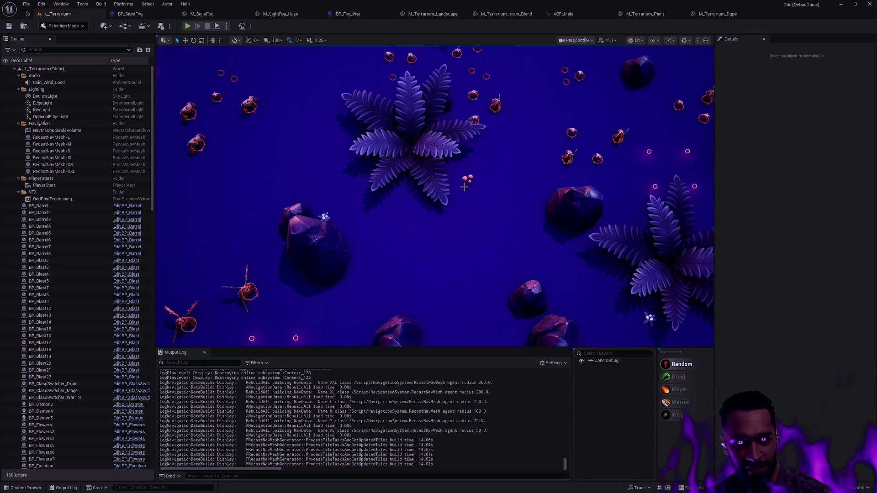
Step: Select the Landscape and switch through Modeling and Mesh Paint modes
left_click(440, 226)
key("shift+5")
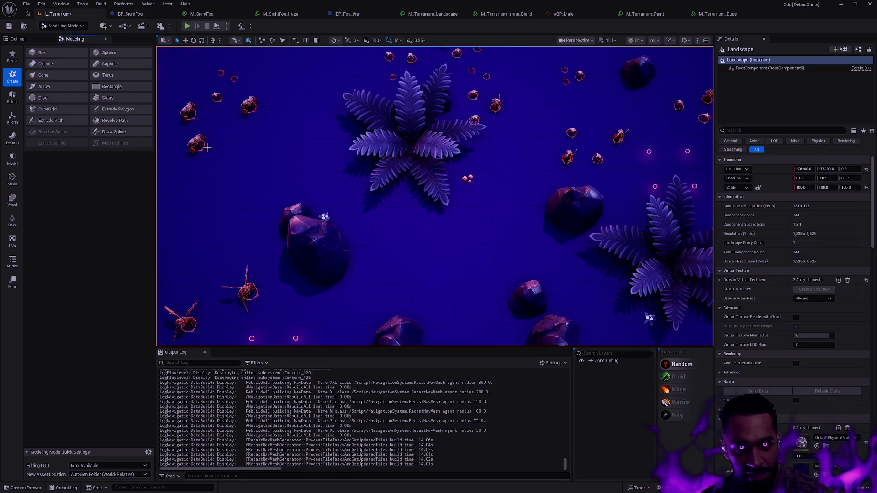
key("shift+4")
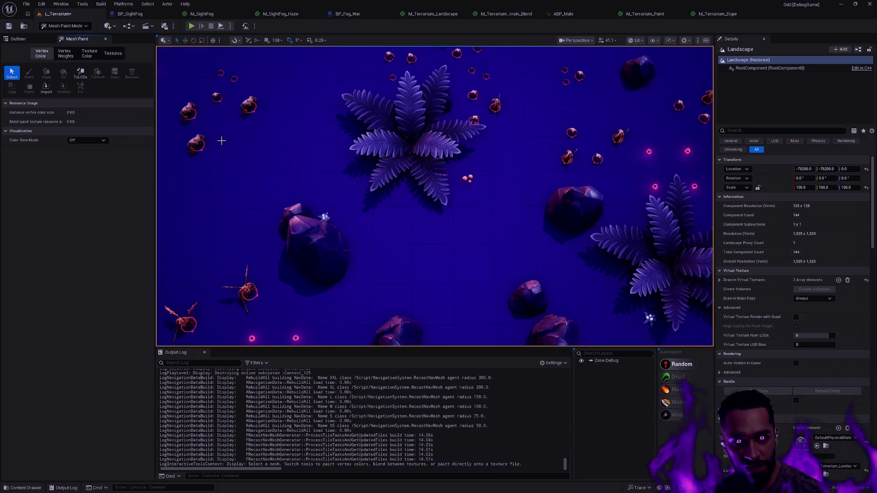
scroll(219, 126, "down", 10)
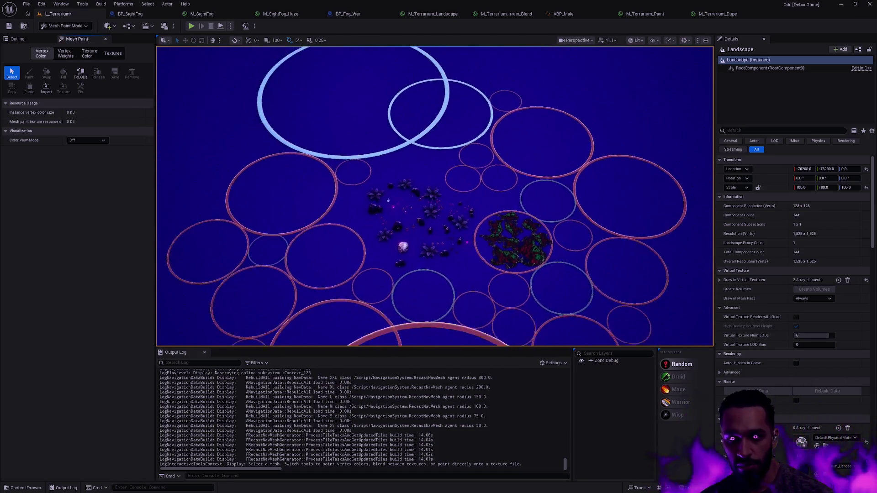
scroll(466, 195, "up", 10)
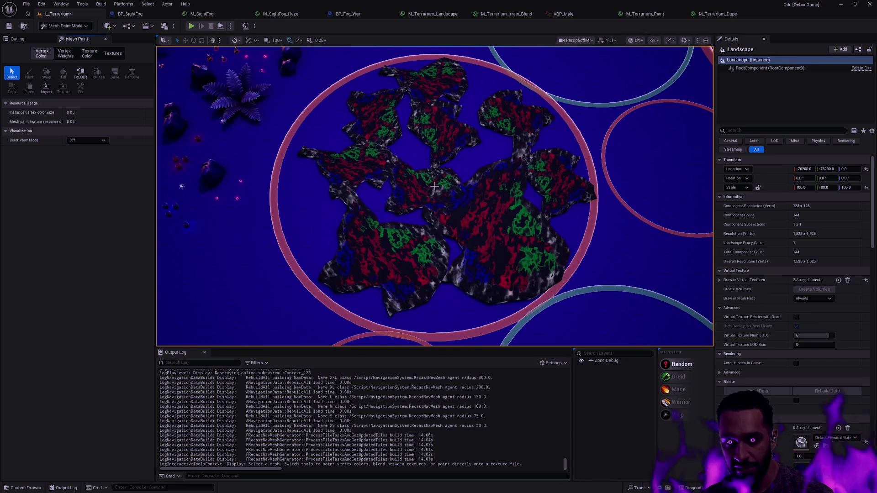
Step: Assign M_Terrarium_Dupe to Element 0 of SM_Depth_Terrain_4 from the Content Drawer
left_click(435, 186)
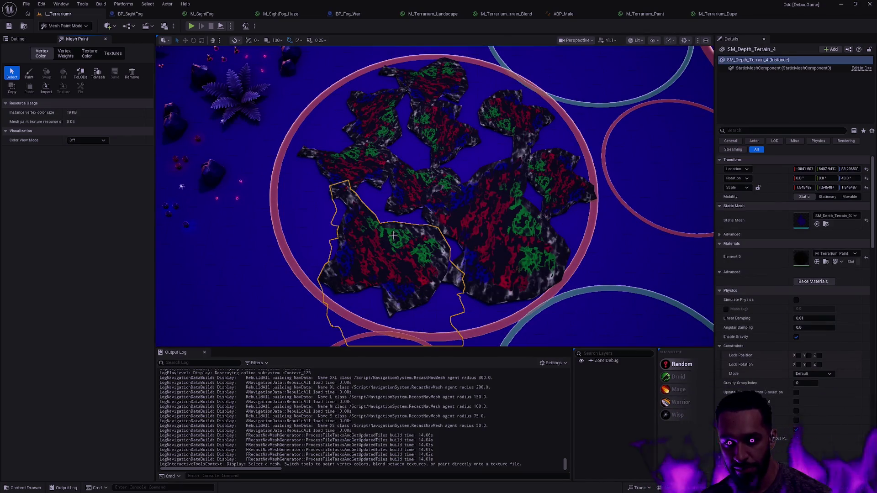
key("ctrl+space")
left_click_drag(286, 380, 795, 259)
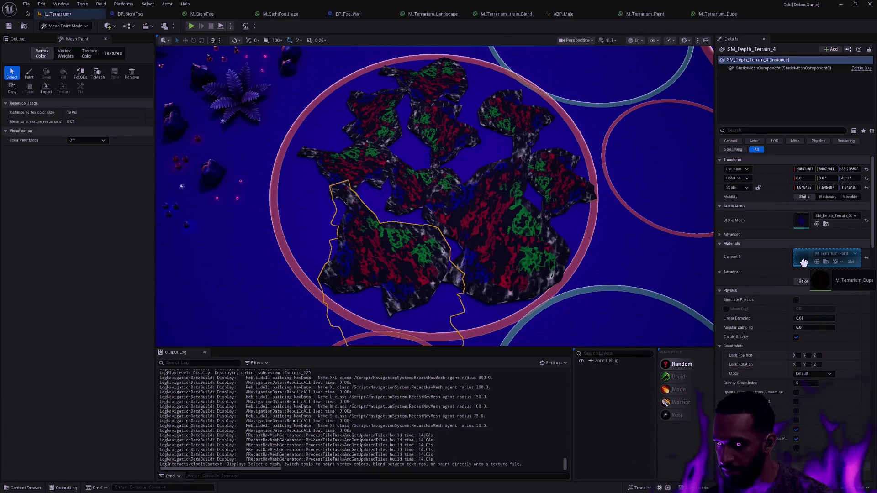
scroll(419, 273, "up", 10)
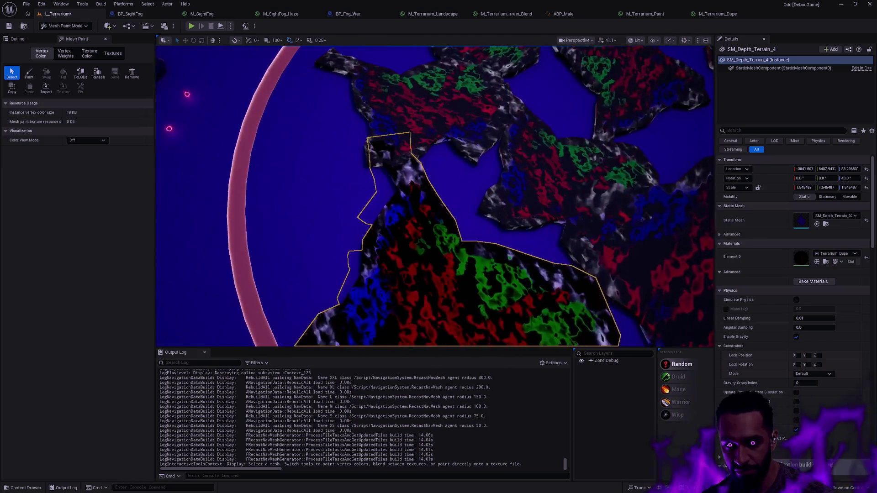
scroll(419, 273, "up", 10)
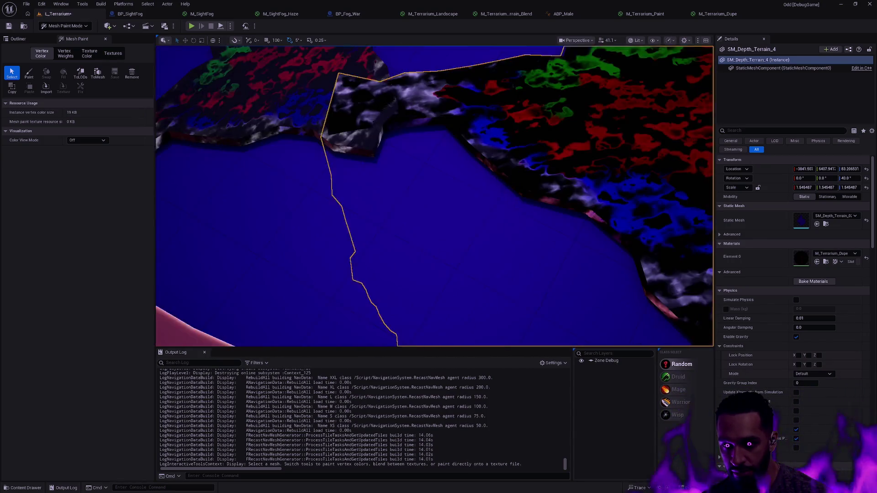
scroll(419, 273, "down", 10)
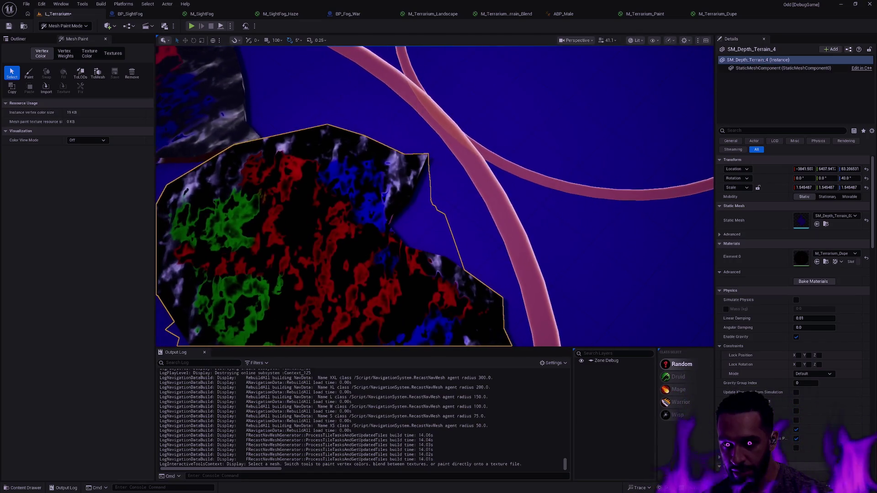
scroll(408, 271, "down", 5)
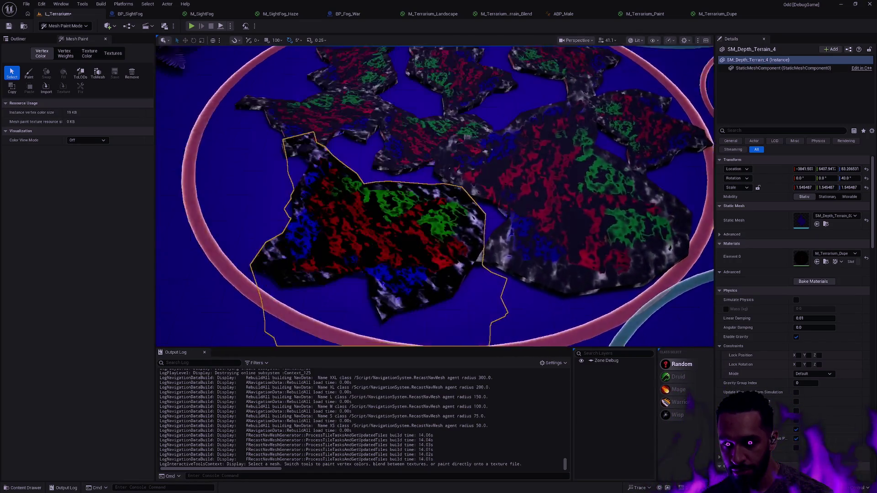
scroll(509, 278, "down", 5)
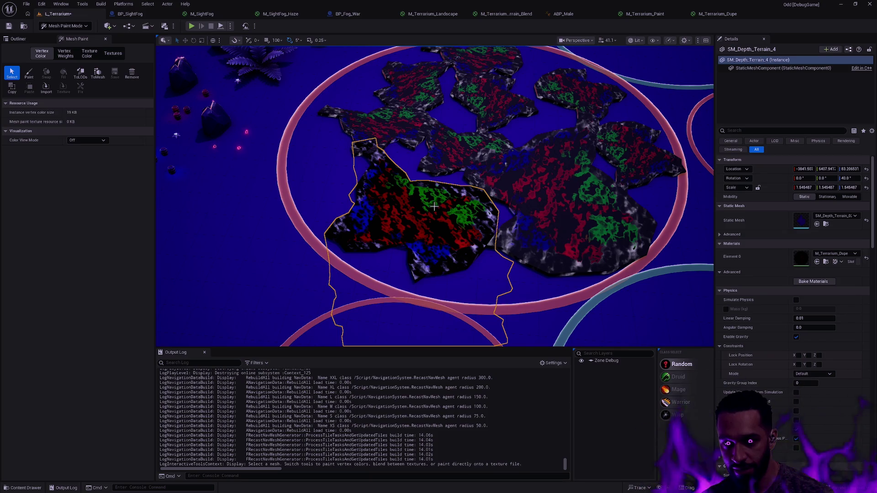
Step: Return to Selection mode, refocus on SM_Depth_Terrain_4, and bring up the M_Terrarium_Dupe graph
left_click_drag(434, 206, 433, 269)
left_click(332, 175)
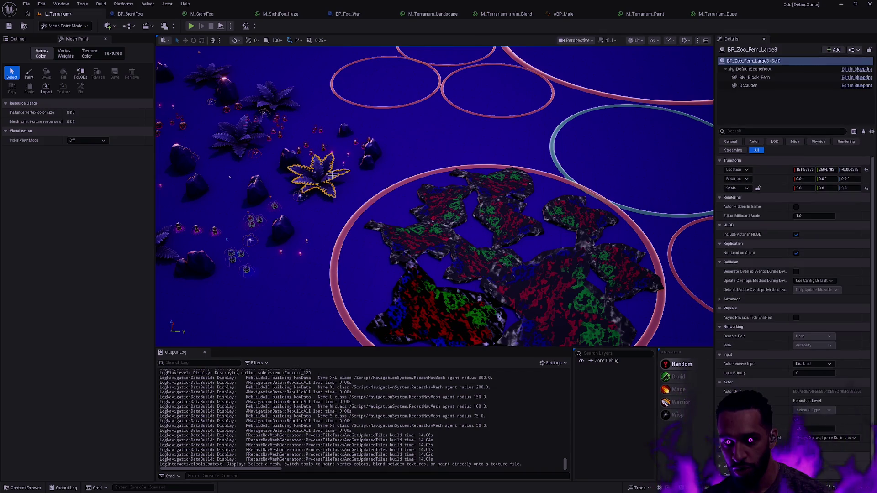
key("Escape")
mouse_move(332, 175)
left_mouse_down()
mouse_move(433, 190)
mouse_move(433, 211)
left_mouse_up()
key("shift+1")
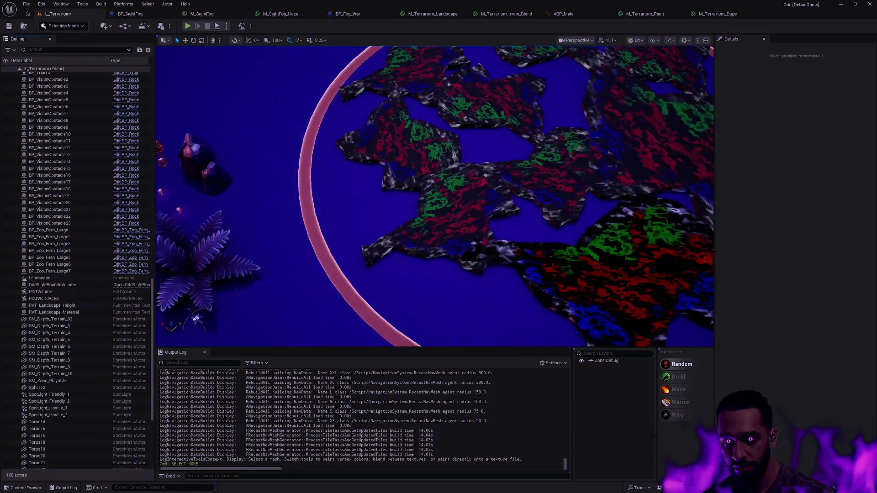
double_click(50, 332)
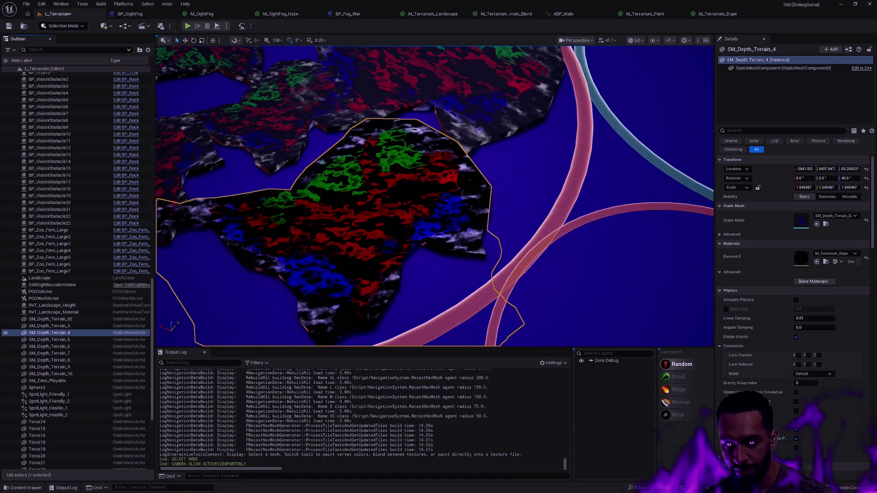
left_click(726, 14)
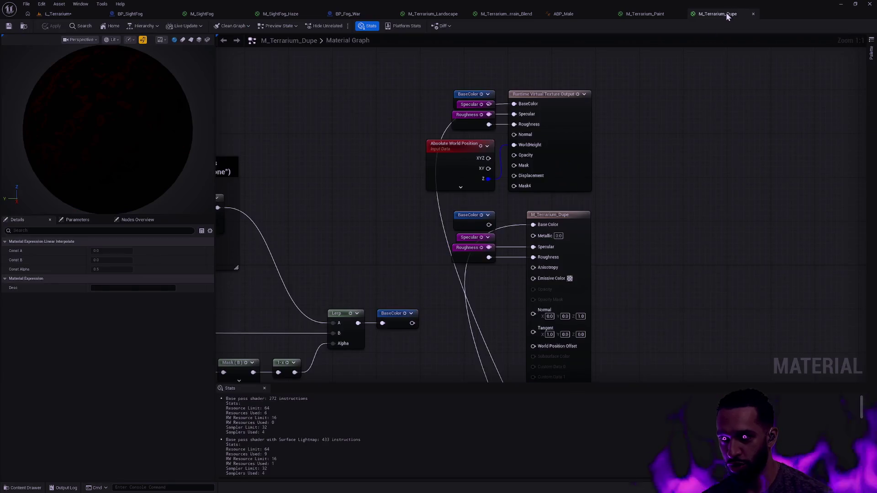
Step: Wire the BaseColor node straight into the material's Base Color input and apply
mouse_move(633, 219)
left_mouse_down()
mouse_move(654, 224)
mouse_move(658, 213)
left_mouse_up()
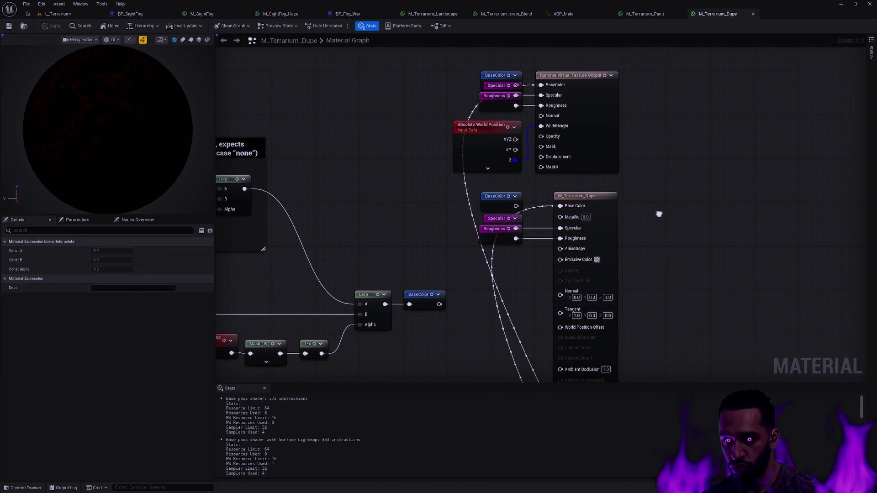
left_click_drag(515, 206, 516, 206)
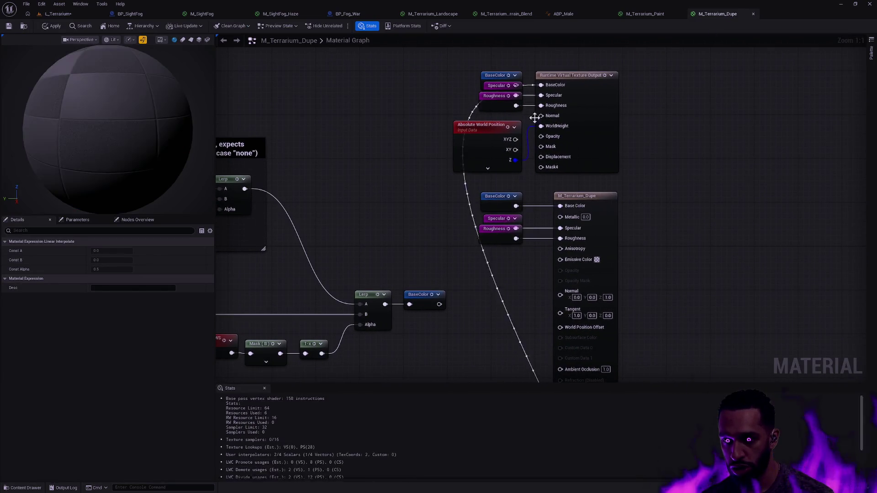
mouse_move(530, 86)
left_mouse_down()
mouse_move(514, 92)
mouse_move(506, 64)
left_mouse_up()
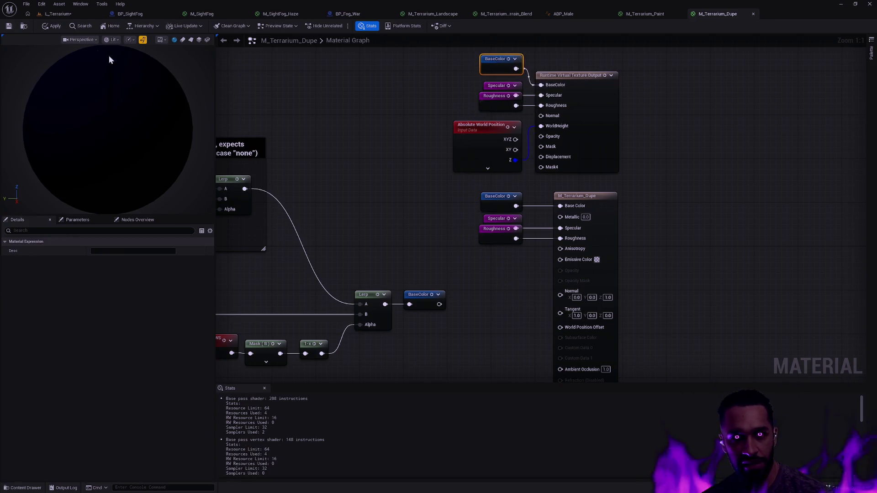
left_click(54, 26)
Step: Frame the terrain mesh in L_Terrarium to check the result, then return to the graph
left_click(64, 13)
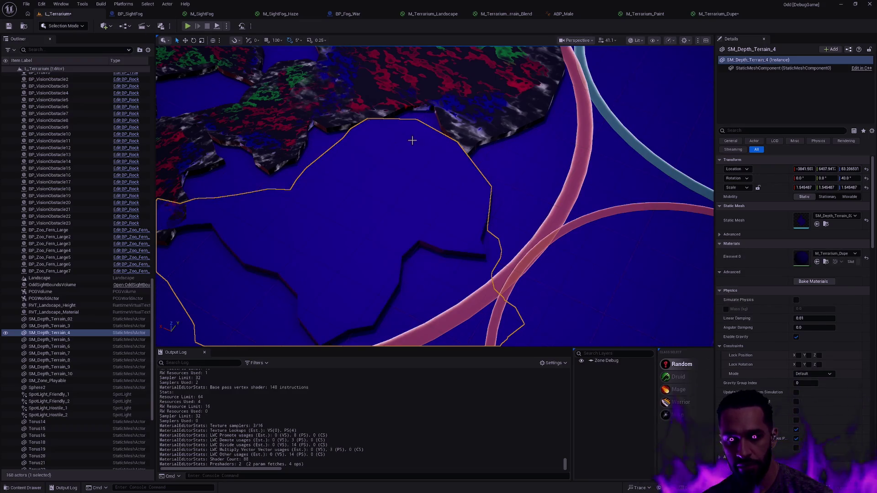
key("f")
scroll(407, 141, "up", 5)
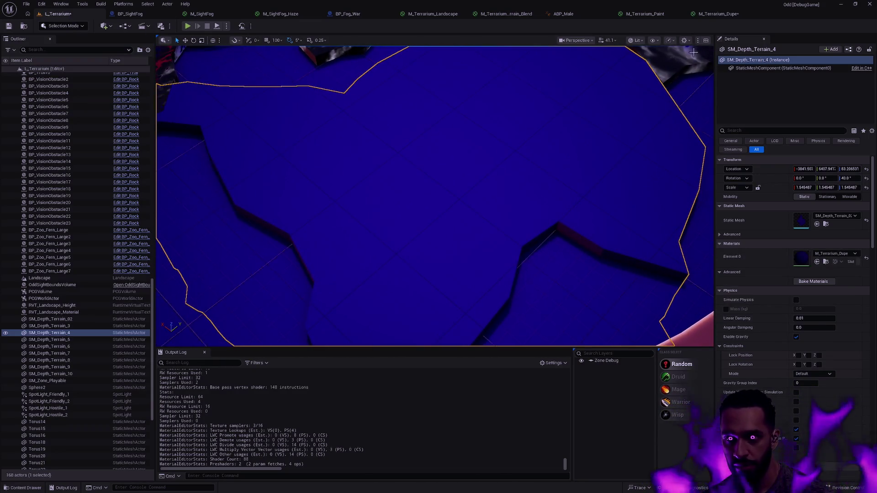
left_click(719, 14)
left_click(672, 174)
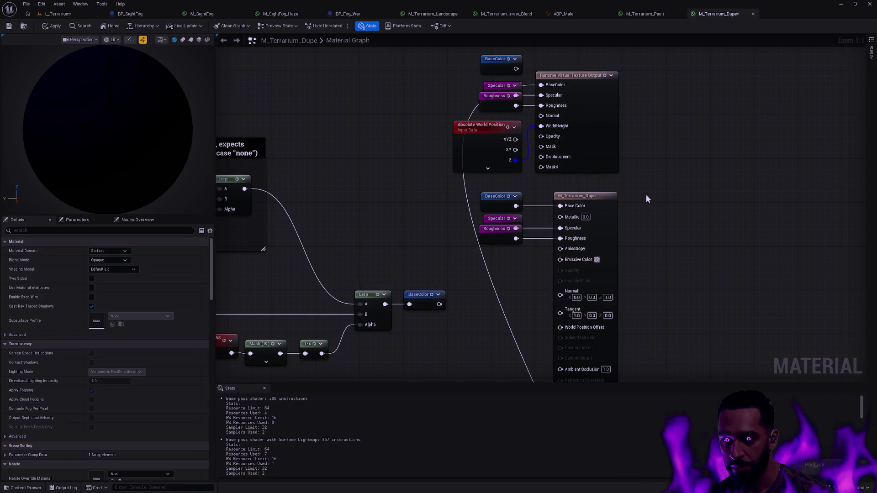
Step: Undo the BaseColor node move and Base Color rewiring, then re-zoom on the Lerp nodes
key("ctrl+z")
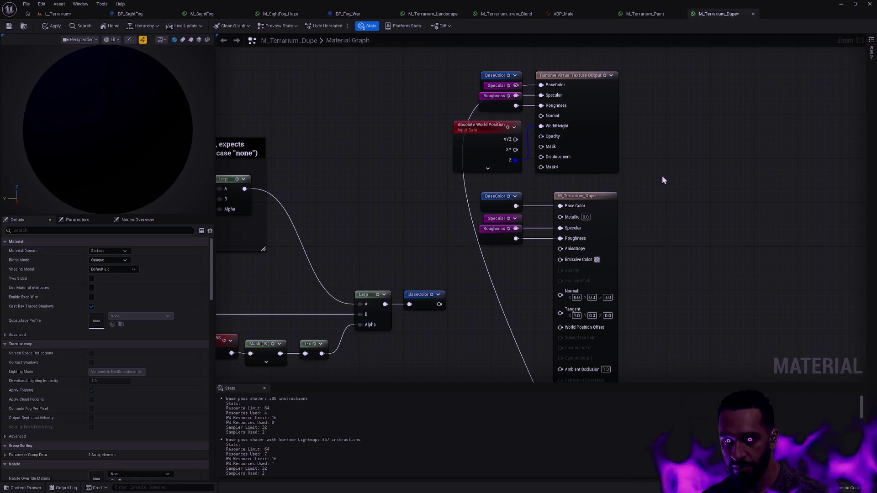
key("ctrl+z")
key("ctrl+z")
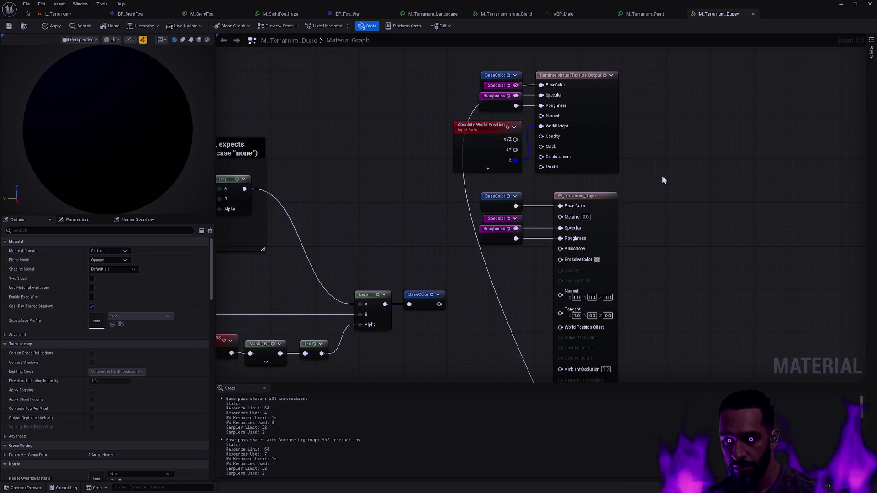
scroll(654, 182, "down", 5)
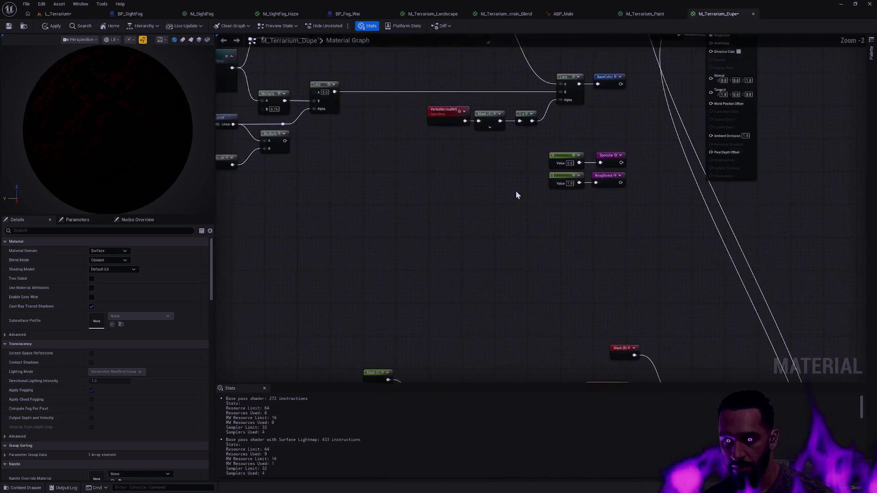
scroll(637, 116, "up", 3)
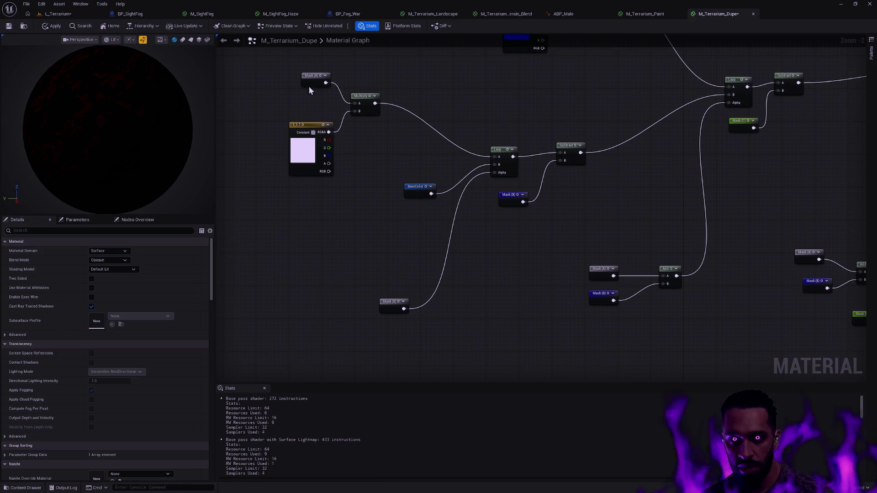
Step: Save M_Terrarium_Dupe, frame SM_Depth_Terrain_4 in L_Terrarium, and enter Mesh Paint mode
left_click(8, 26)
left_click(59, 12)
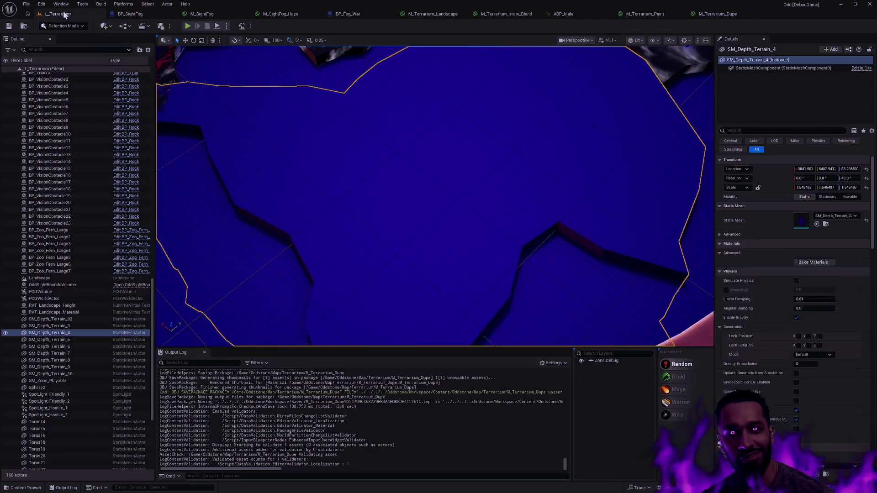
key("f")
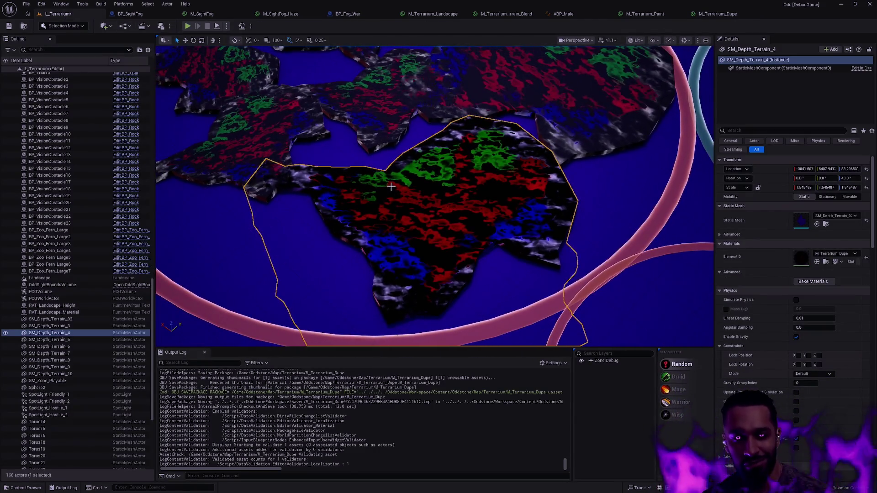
key("shift+5")
key("shift+4")
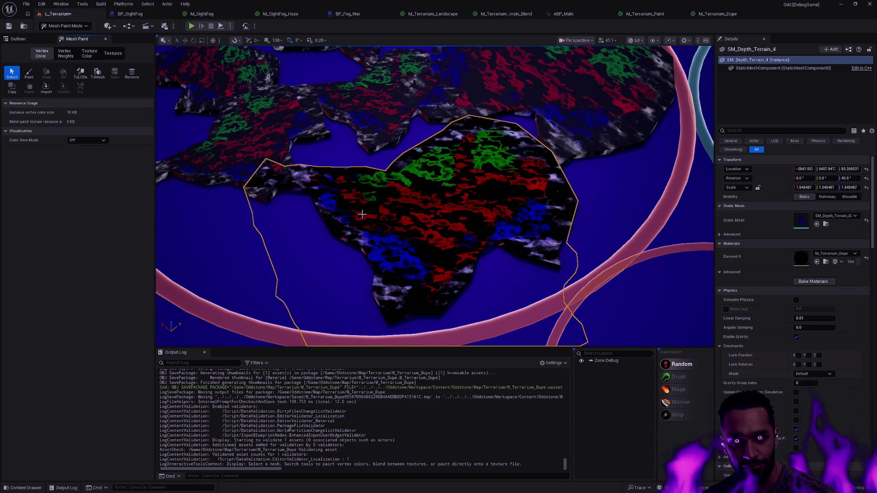
Step: Try Paint, colour swap, Remove and Fill on the terrain mesh's vertex colours
left_click(30, 73)
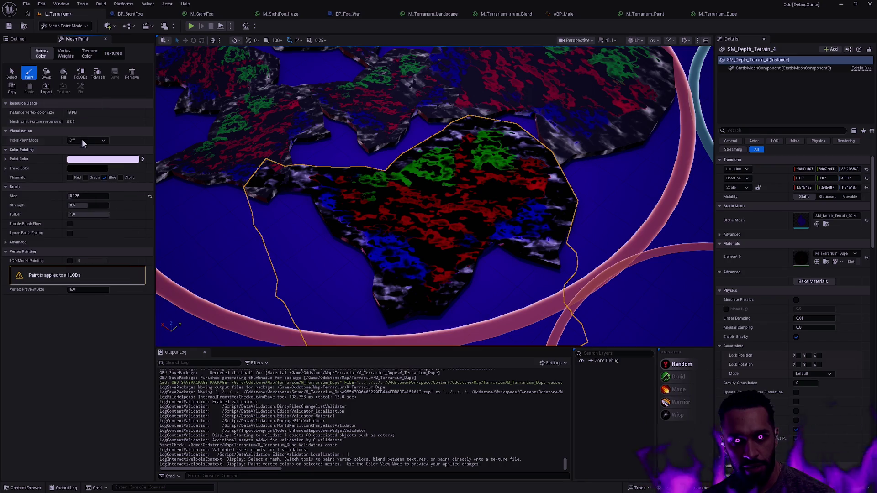
left_click(142, 159)
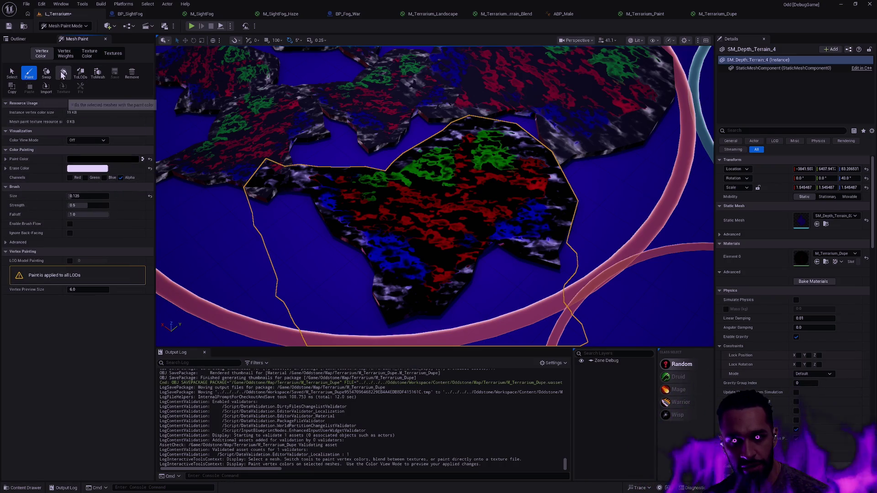
left_click(135, 76)
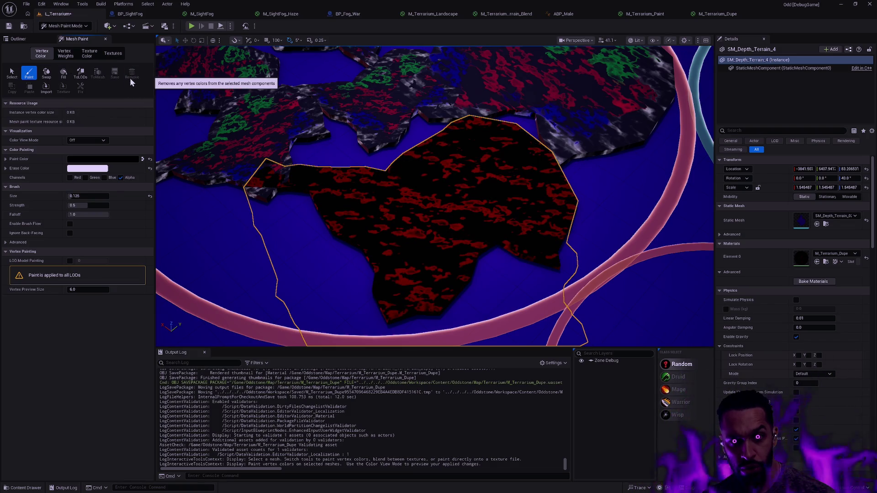
left_click(67, 75)
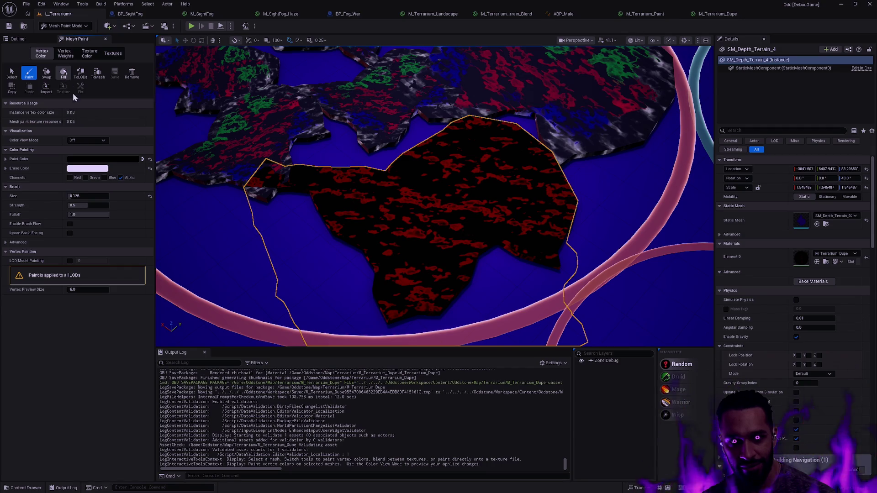
Step: Include the Blue channel and Fill the mesh again, then return to Selection mode and move closer
left_click(105, 178)
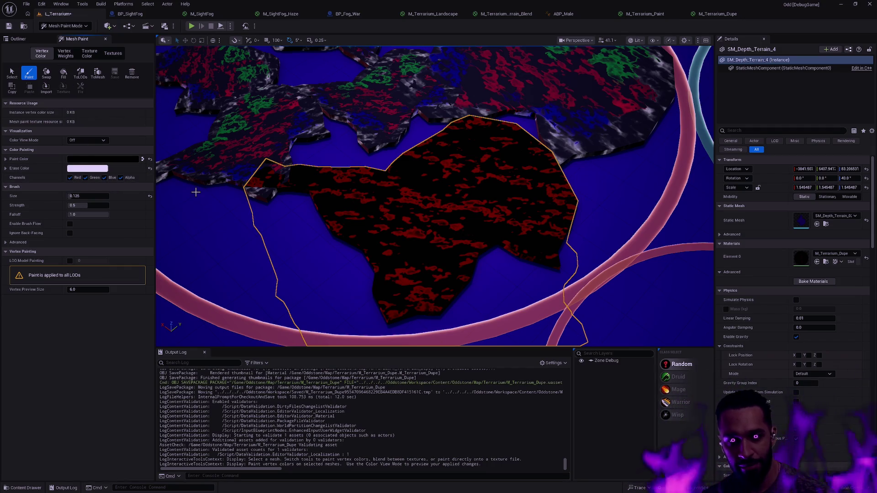
left_click(63, 72)
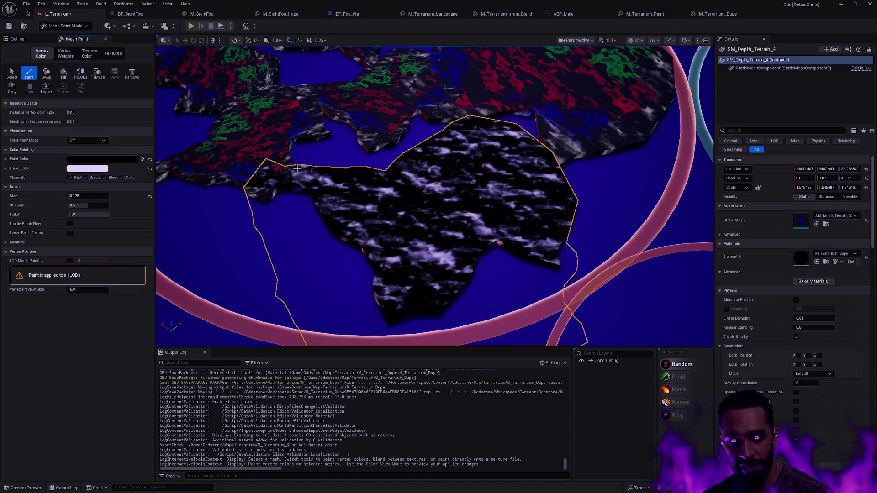
scroll(429, 211, "up", 6)
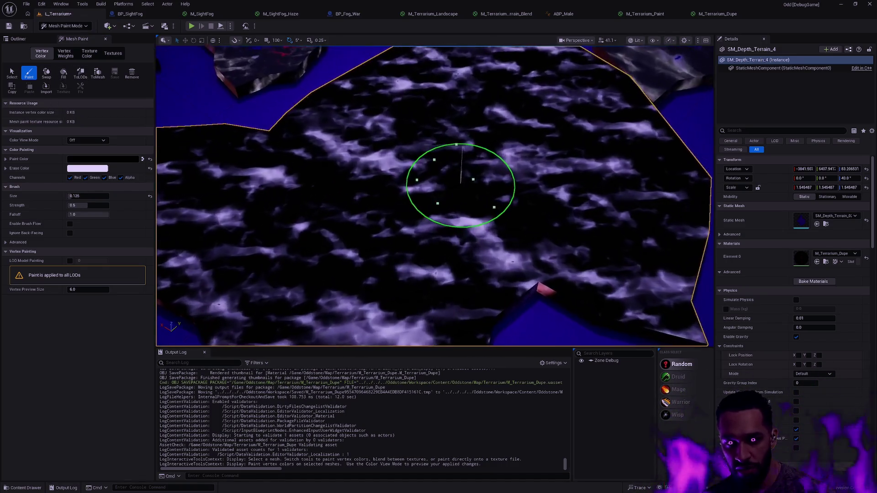
scroll(450, 211, "down", 5)
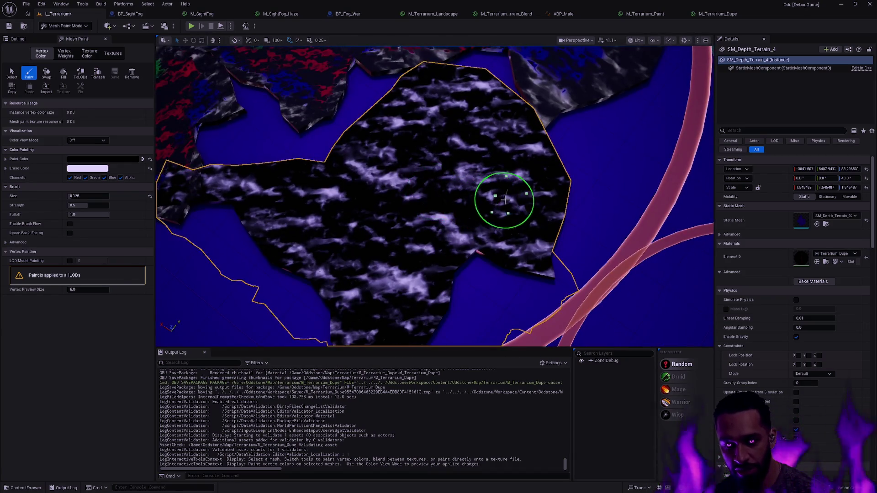
key("shift+1")
left_click_drag(490, 212, 490, 212)
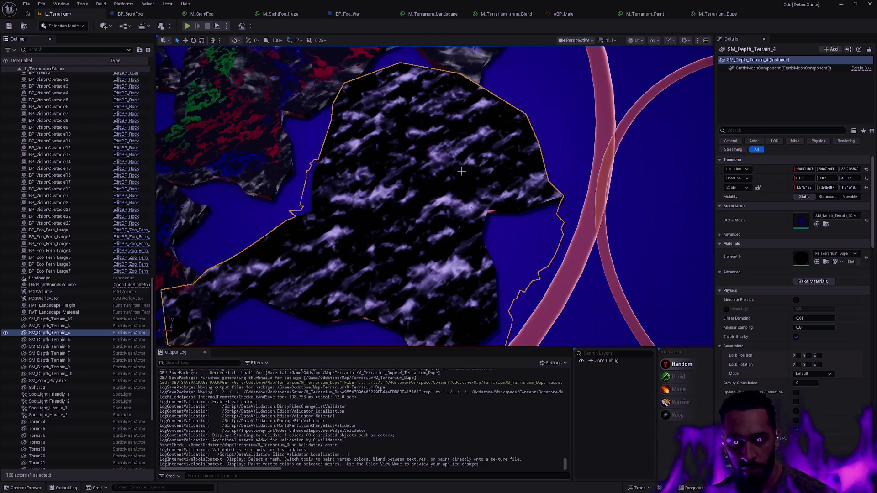
Step: Re-enter Mesh Paint in Paint mode with the Green channel unticked
key("shift+4")
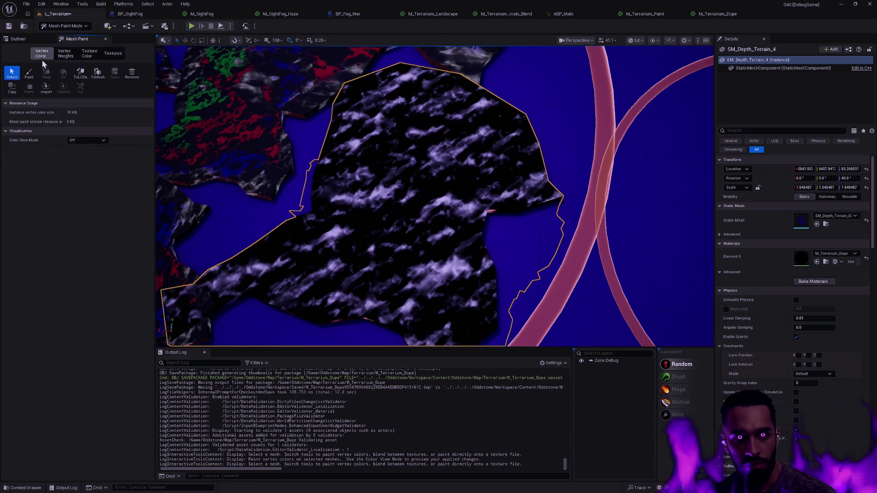
left_click(36, 75)
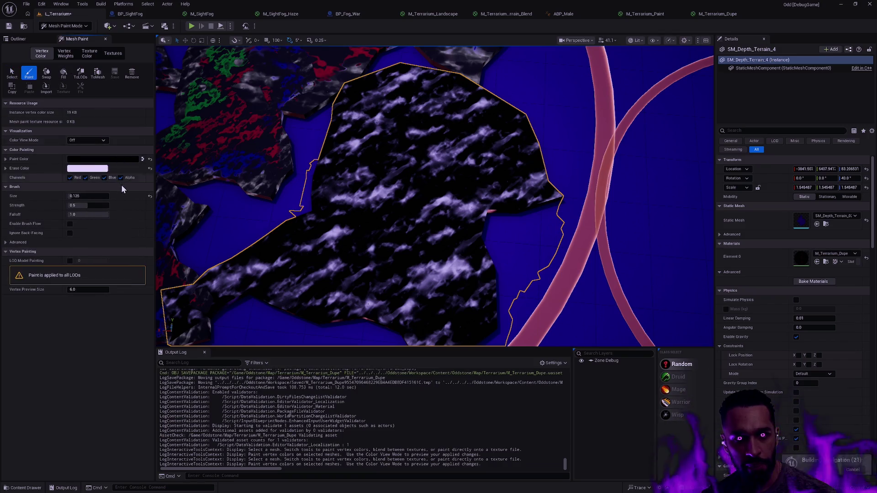
left_click(85, 178)
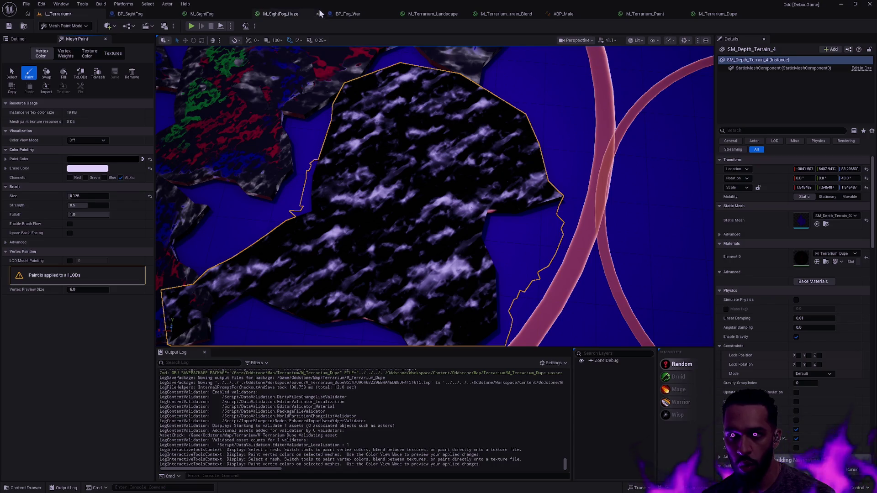
Step: Tear the M_Terrarium_Dupe editor off into its own window, then return to L_Terrarium
left_click(719, 14)
left_click_drag(719, 14, 705, 130)
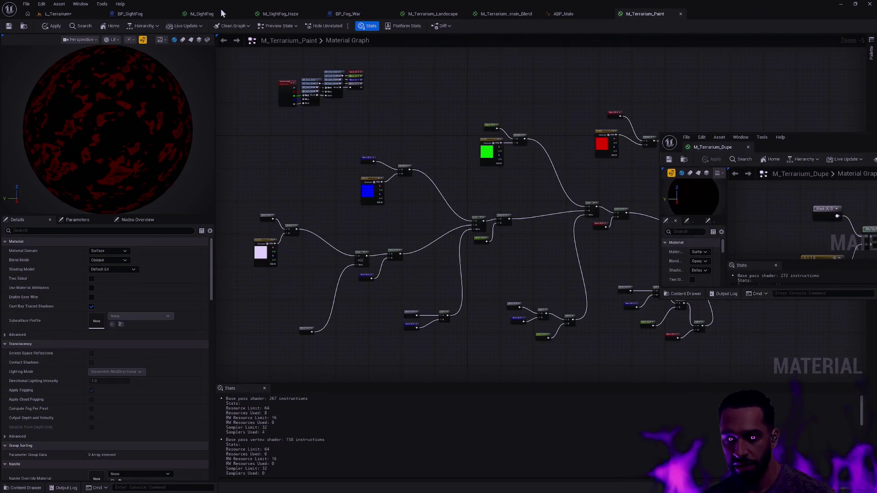
left_click(57, 14)
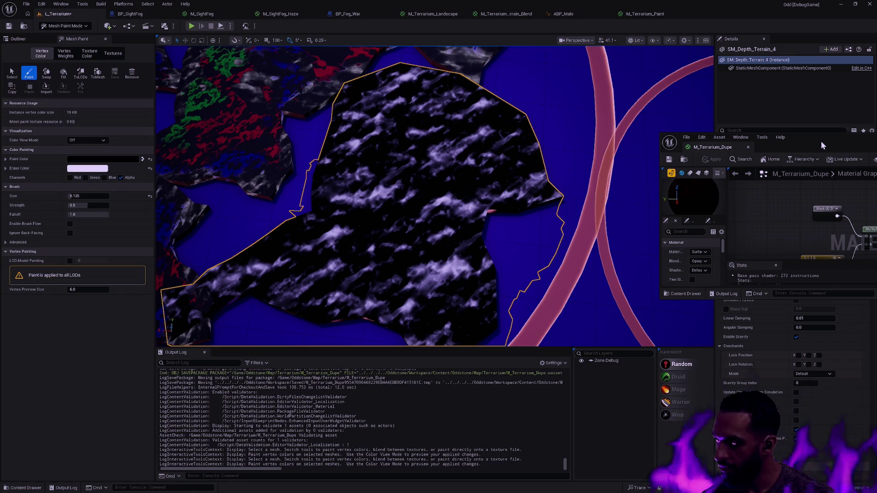
Step: Drag the floating M_Terrarium_Dupe editor to the right edge so it snaps to the right half
left_click_drag(828, 142, 728, 94)
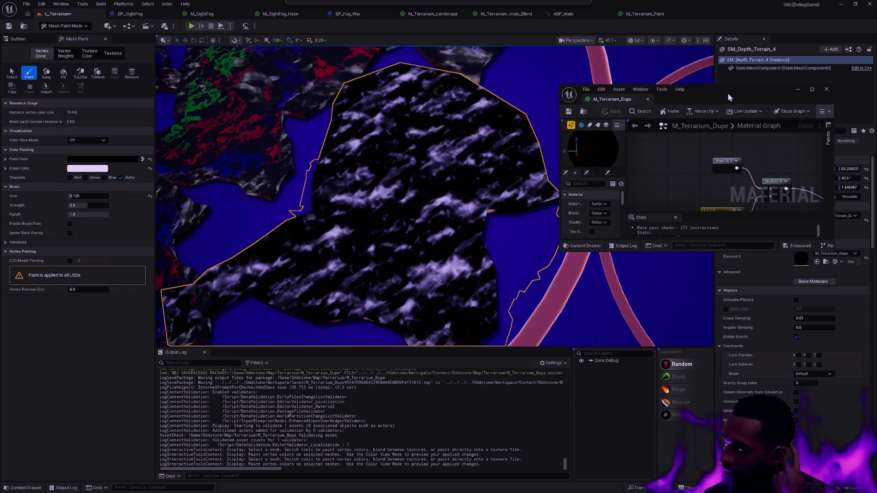
left_click_drag(752, 92, 876, 105)
left_click(695, 157)
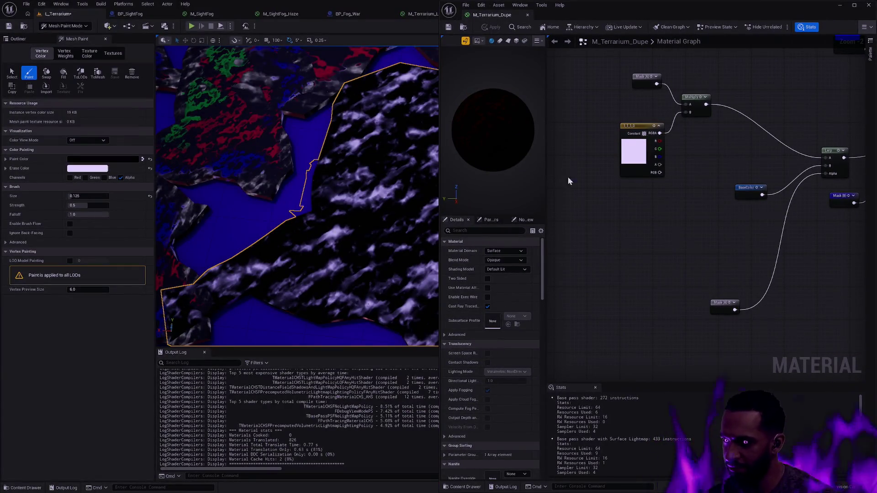
Step: Widen the level viewport and pan the graph to the BaseColor, Lerp and Mask nodes
left_click_drag(440, 108, 574, 109)
left_click_drag(799, 206, 703, 225)
mouse_move(802, 166)
left_mouse_down()
mouse_move(725, 215)
mouse_move(676, 207)
left_mouse_up()
scroll(647, 203, "down", 2)
scroll(697, 260, "down", 5)
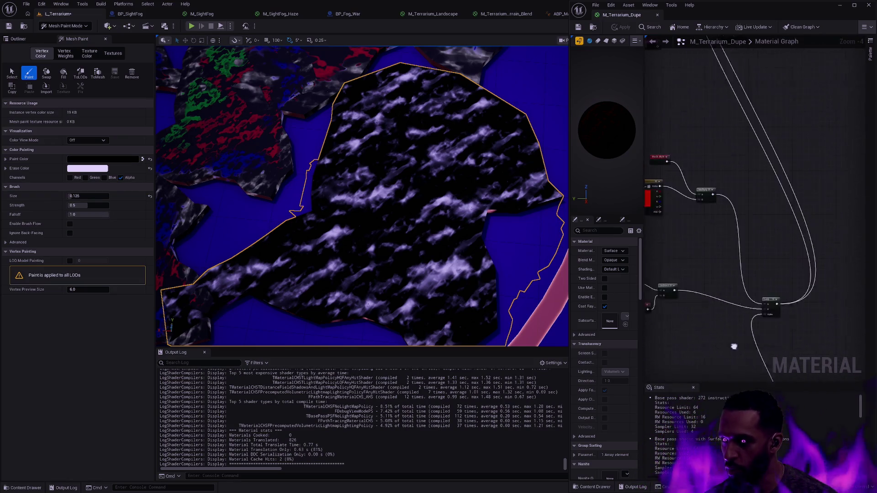
mouse_move(749, 269)
left_mouse_down()
mouse_move(764, 274)
mouse_move(781, 252)
mouse_move(797, 266)
left_mouse_up()
scroll(765, 274, "up", 7)
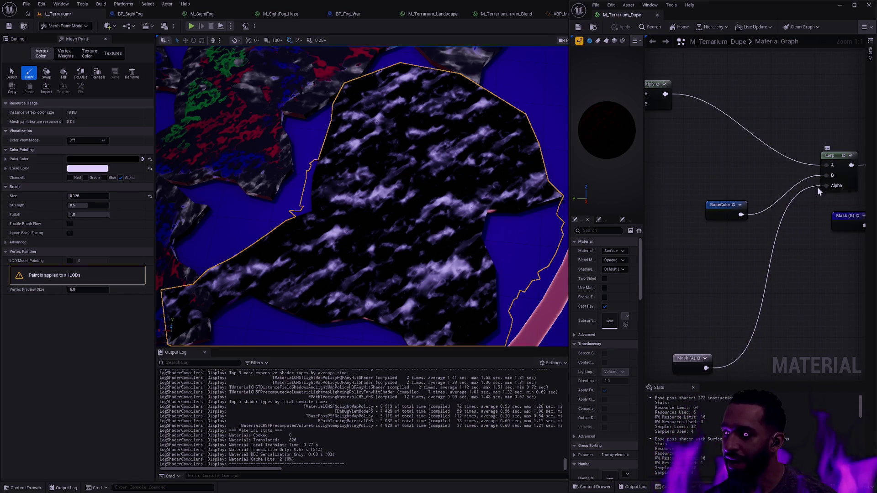
left_click_drag(821, 199, 698, 276)
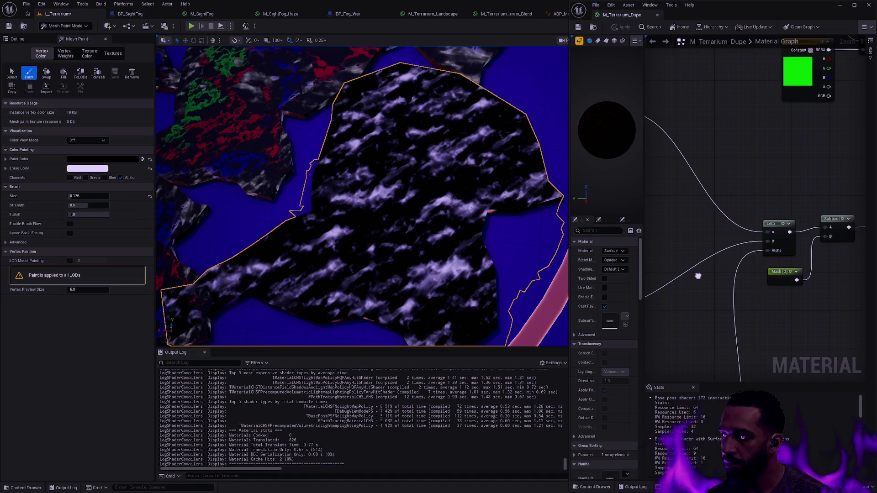
left_click_drag(696, 274, 860, 238)
mouse_move(735, 272)
left_mouse_down()
mouse_move(809, 251)
mouse_move(771, 248)
mouse_move(793, 232)
left_mouse_up()
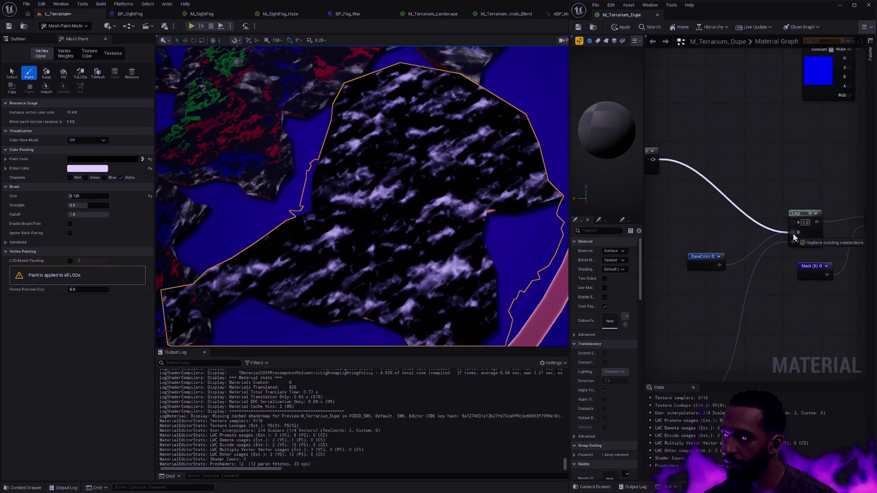
Step: Connect BaseColor to the Lerp's A input, move the node up, then apply and save
left_click_drag(719, 265, 795, 221)
left_click_drag(702, 256, 720, 156)
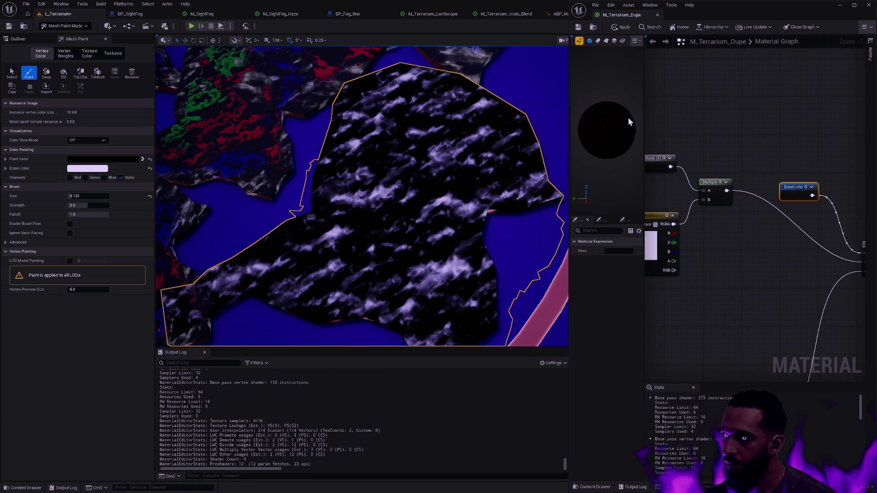
left_click(622, 28)
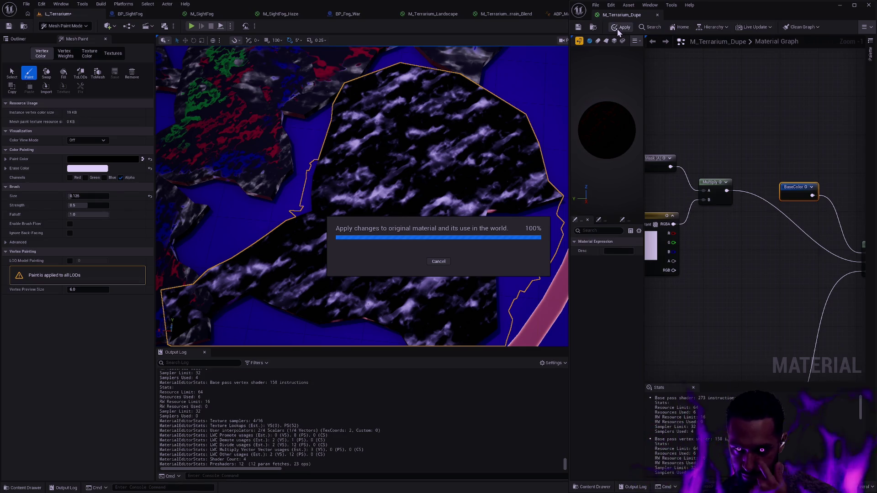
left_click(579, 26)
scroll(732, 128, "down", 1)
mouse_move(718, 141)
left_mouse_down()
mouse_move(753, 133)
mouse_move(875, 149)
mouse_move(784, 143)
left_mouse_up()
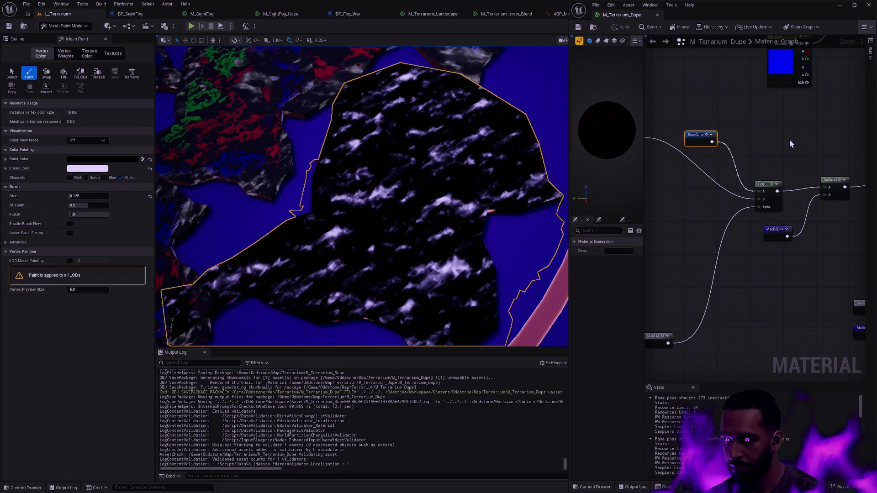
Step: Connect BaseColor to the Lerp's B input, then apply and save the material
left_click(758, 191, "alt")
mouse_move(712, 141)
left_mouse_down()
mouse_move(759, 200)
mouse_move(679, 201)
left_mouse_up()
left_click(740, 206)
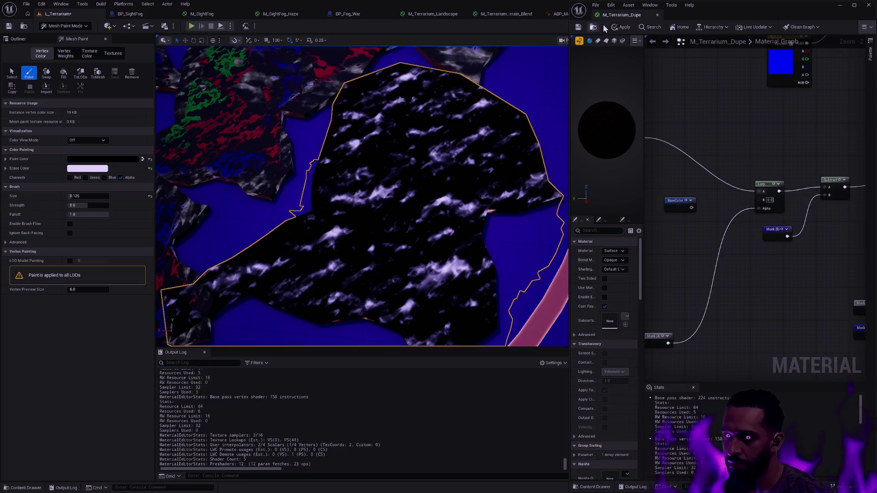
left_click(621, 27)
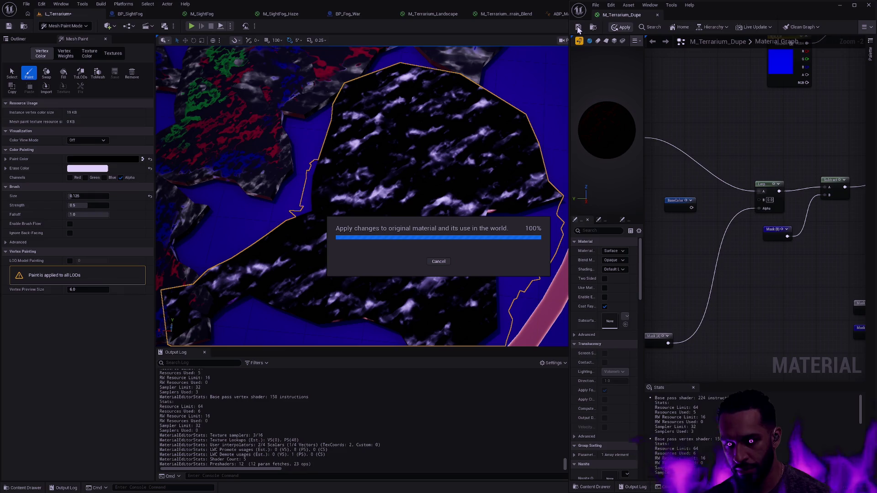
left_click(578, 27)
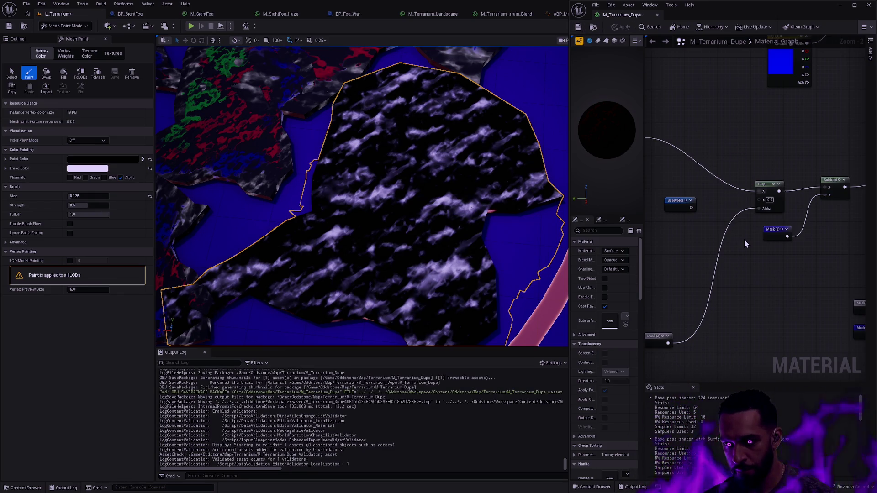
Step: Break the wires on the Lerp's A and B inputs and apply, leaving the terrain black
left_click_drag(758, 191, 759, 200)
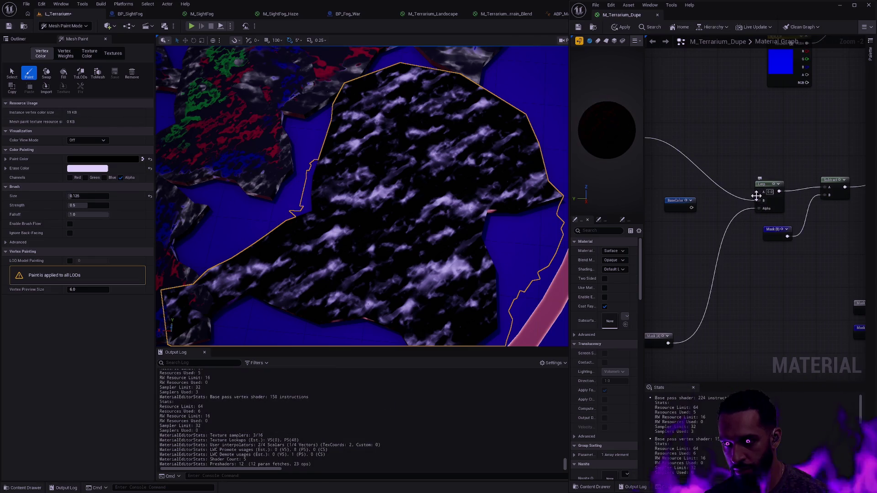
left_click(621, 28)
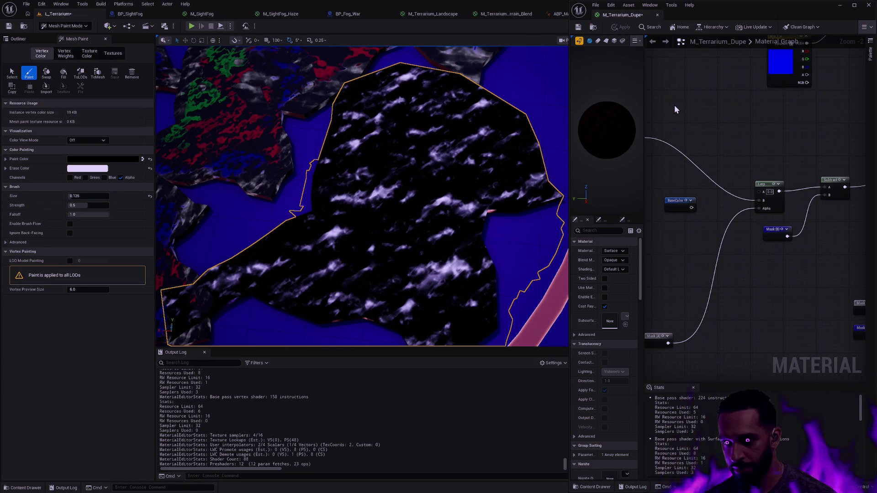
left_click(742, 199, "alt")
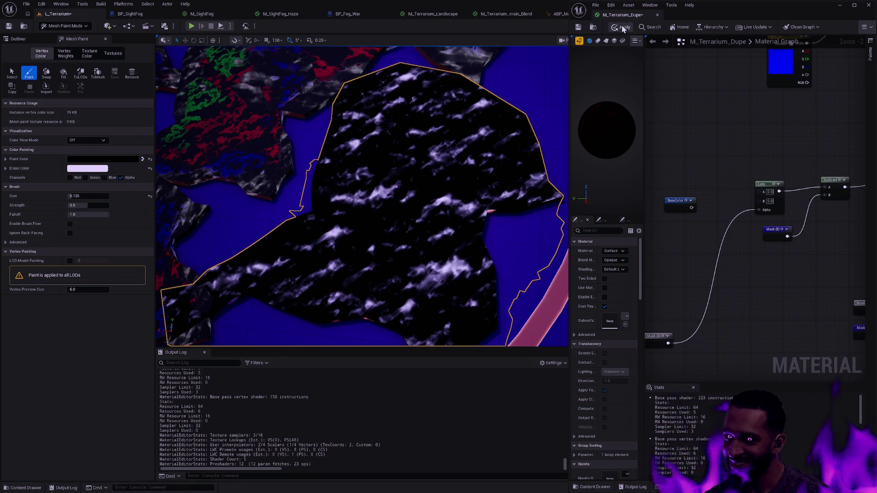
left_click(622, 29)
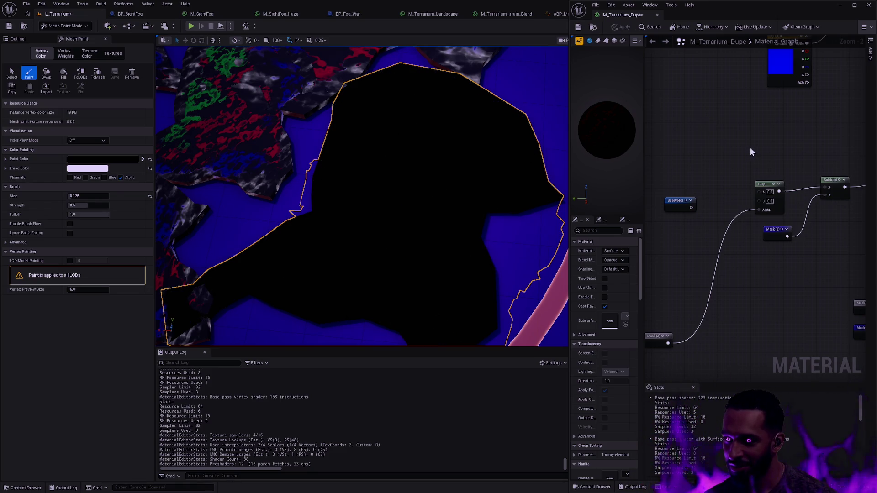
scroll(752, 147, "down", 2)
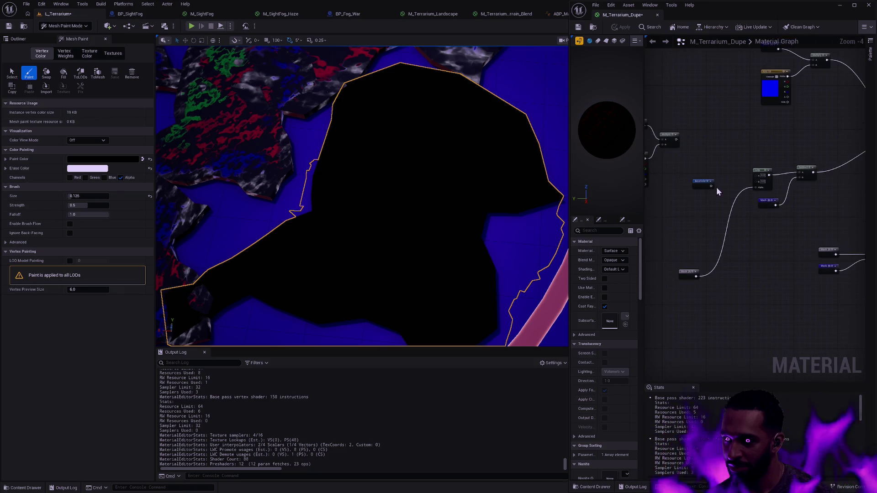
Step: Reconnect BaseColor to a Lerp input and apply the change
left_click_drag(711, 186, 758, 175)
left_click_drag(711, 186, 758, 182)
left_click(622, 27)
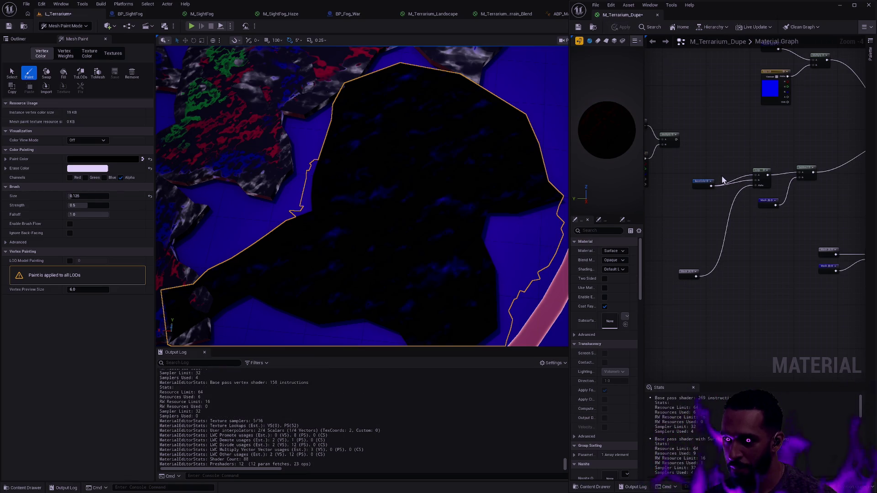
scroll(725, 176, "up", 2)
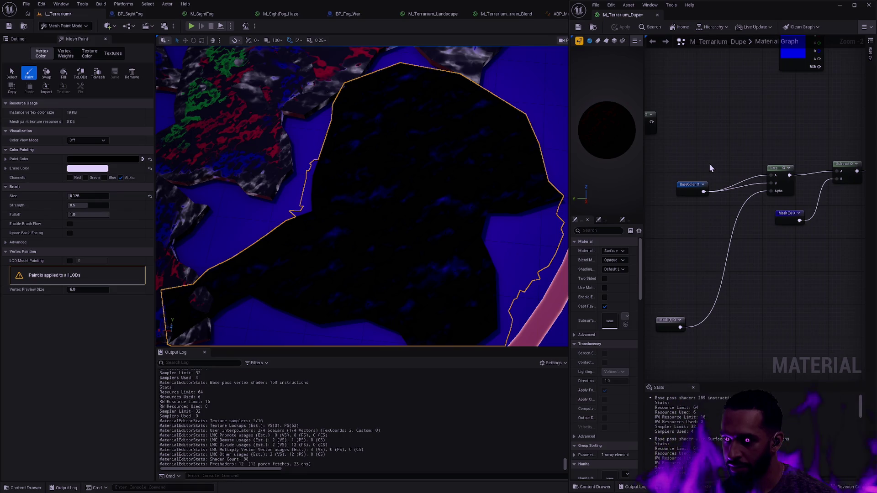
Step: Feed Mask (A) into the Lerp's B input, apply, and bring the Lerp wiring into view
left_click_drag(694, 157, 805, 164)
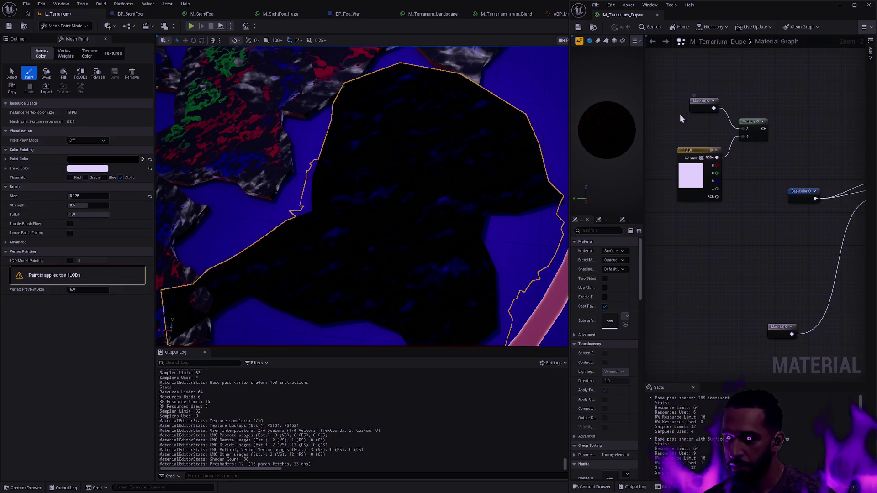
left_click_drag(794, 153, 747, 149)
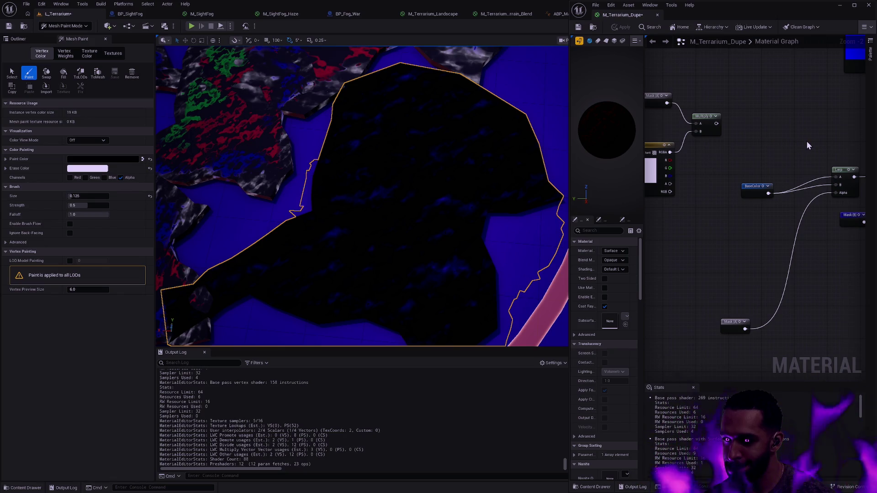
left_click_drag(749, 332, 841, 176)
left_click_drag(745, 329, 840, 184)
left_click(620, 27)
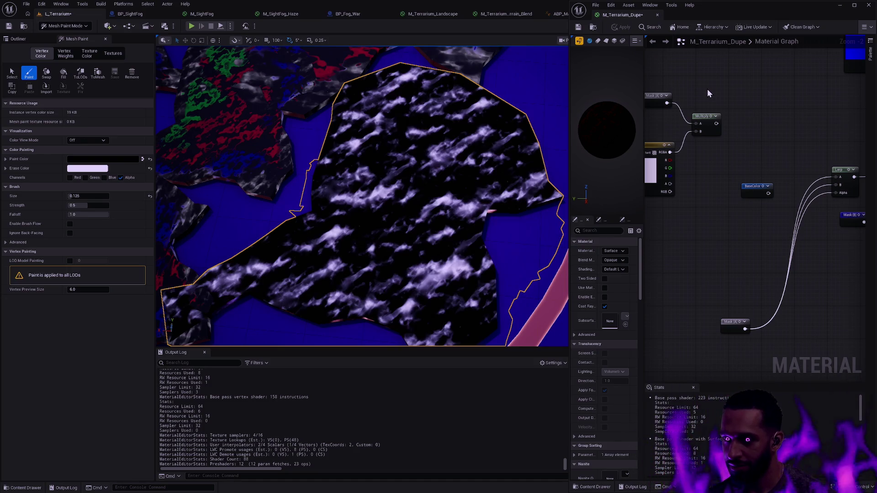
left_click_drag(728, 143, 654, 136)
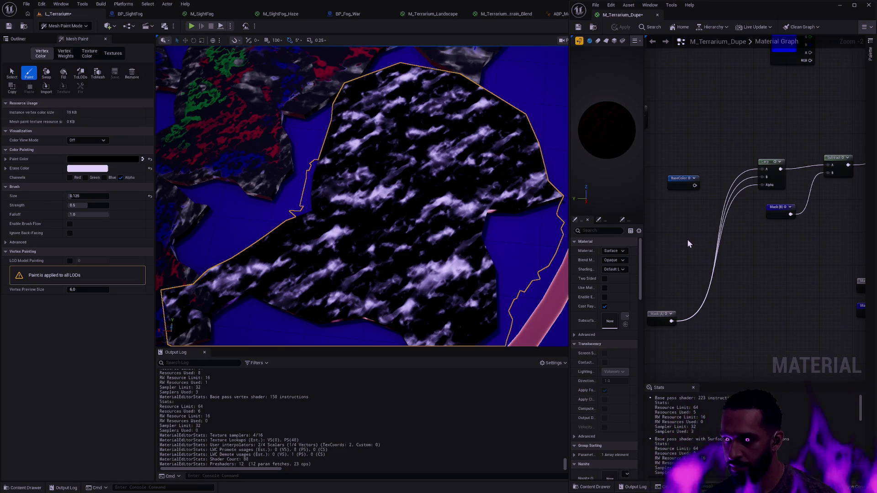
left_click_drag(688, 240, 726, 267)
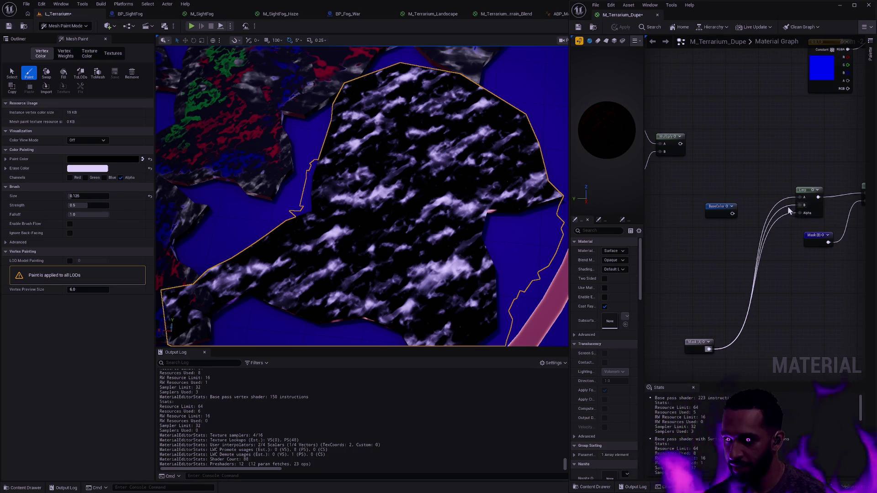
Step: Break the Lerp's A and B wires, wire BaseColor into B, and apply
left_click(800, 205, "alt")
left_click(800, 197, "alt")
key("ctrl+s")
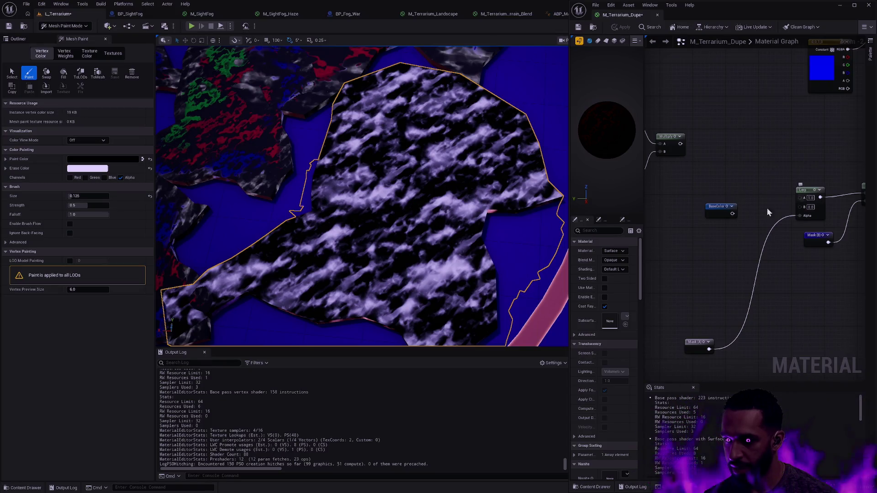
left_click_drag(732, 213, 800, 208)
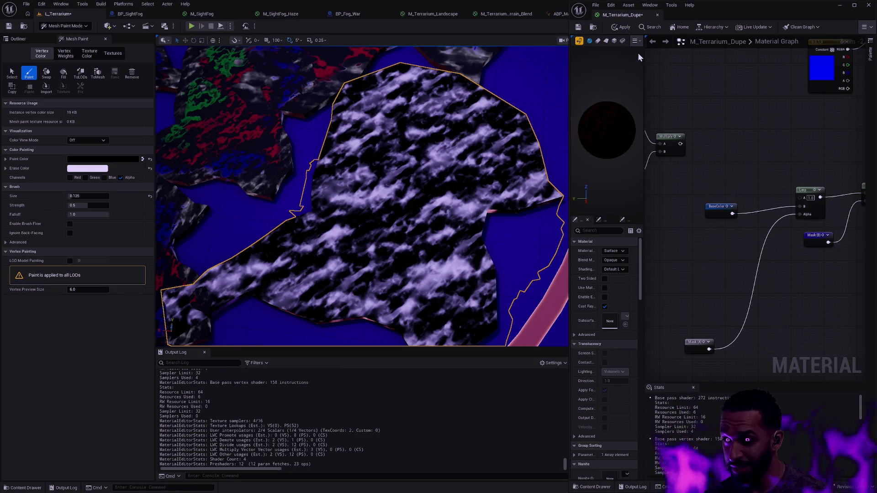
left_click(622, 27)
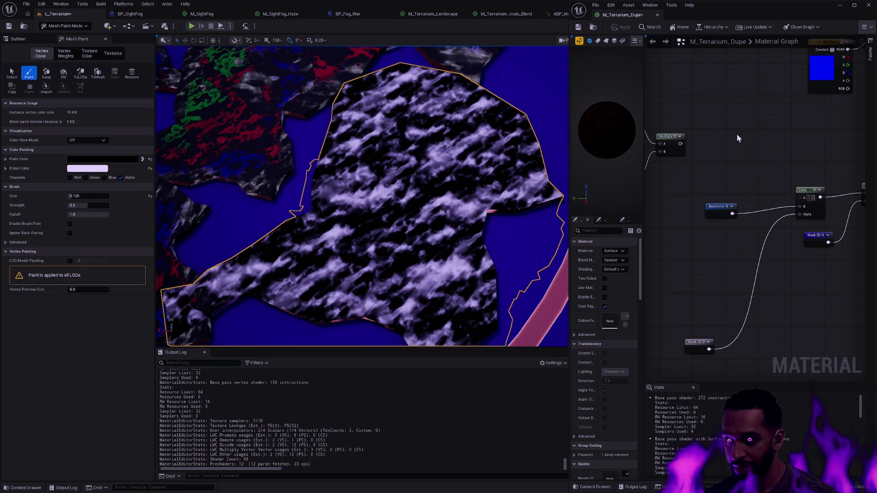
Step: Disconnect the Mask from the Lerp Alpha so it uses 1.0, and apply
mouse_move(717, 139)
left_mouse_down()
mouse_move(844, 164)
mouse_move(767, 132)
mouse_move(721, 126)
left_mouse_up()
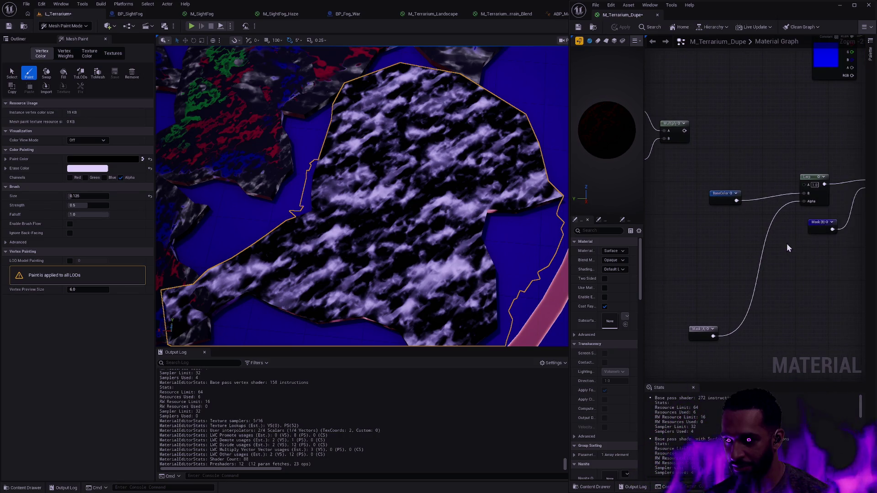
left_click(776, 214, "alt")
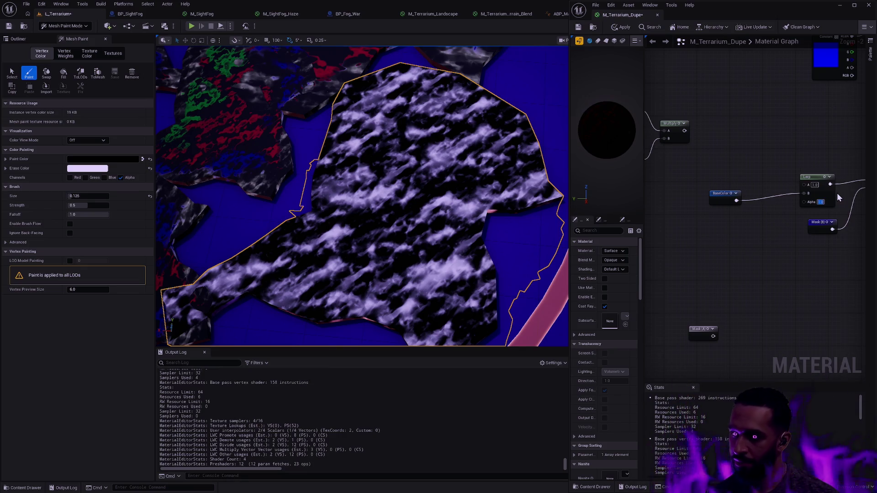
left_click(615, 29)
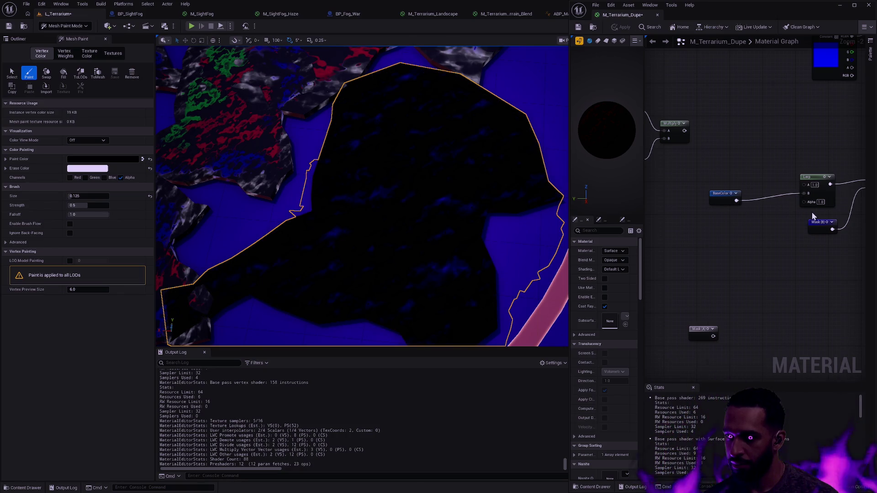
scroll(817, 204, "down", 1)
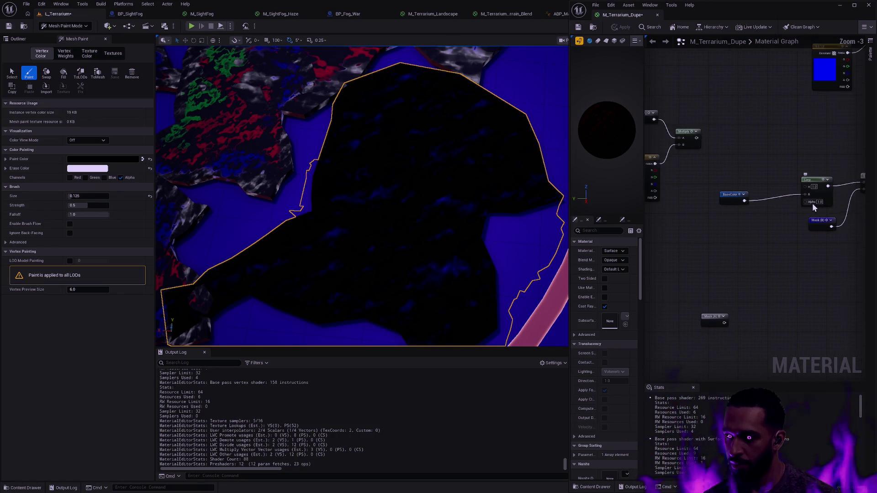
Step: Survey the graph, select BaseColor and disconnect it from the Lerp's B input
left_click_drag(812, 202, 707, 242)
scroll(803, 238, "down", 1)
mouse_move(803, 237)
left_mouse_down()
mouse_move(761, 257)
mouse_move(696, 250)
left_mouse_up()
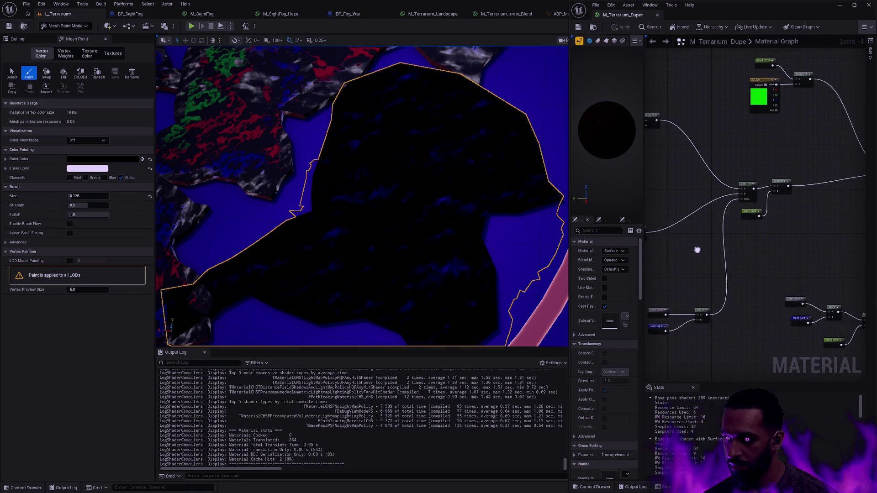
left_click_drag(697, 250, 798, 251)
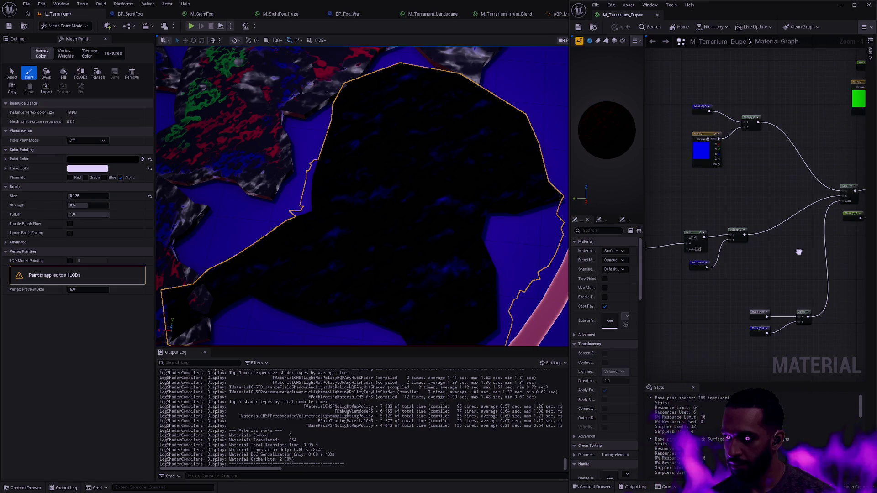
mouse_move(799, 252)
left_mouse_down()
mouse_move(547, 236)
mouse_move(804, 250)
left_mouse_up()
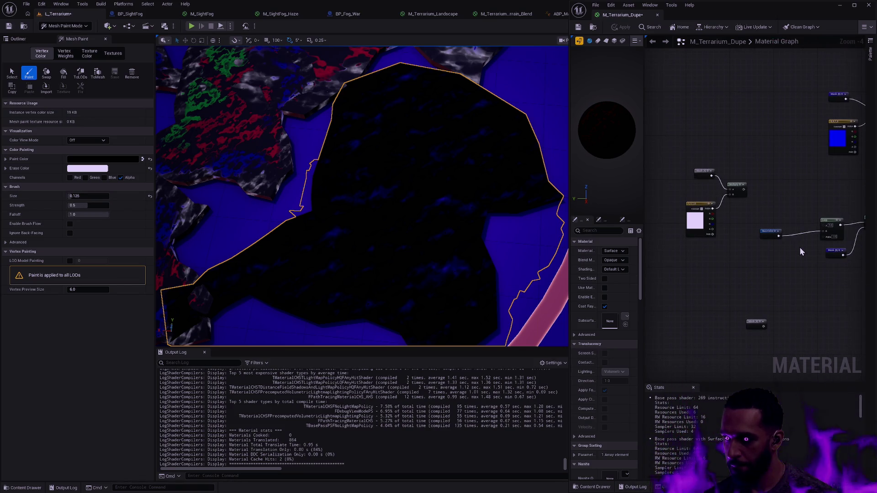
scroll(799, 249, "up", 2)
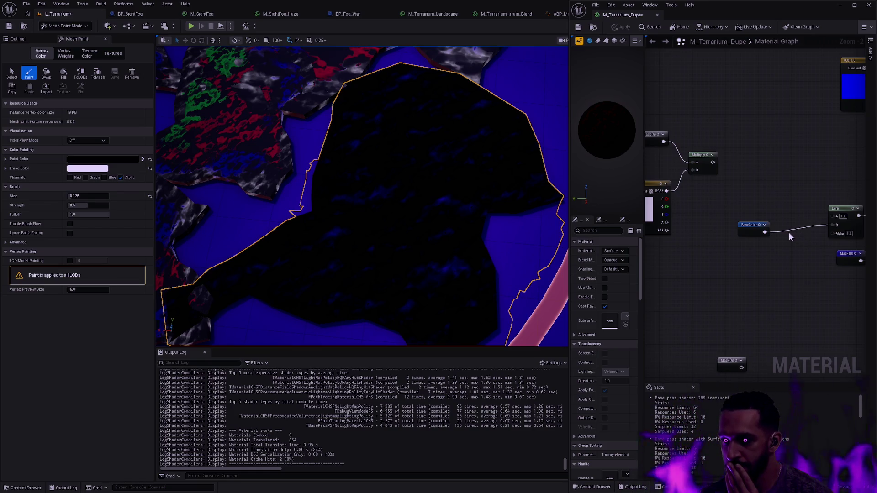
left_click(758, 228)
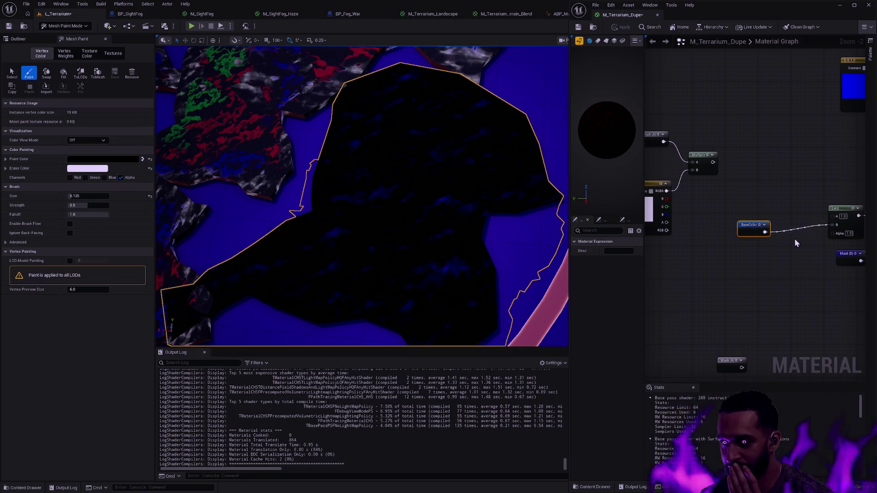
left_click_drag(783, 237, 762, 235)
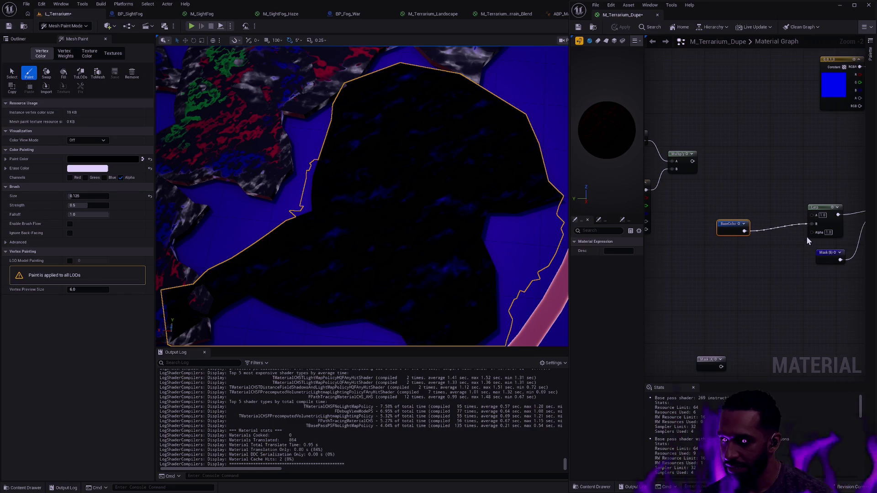
left_click_drag(821, 223, 793, 226)
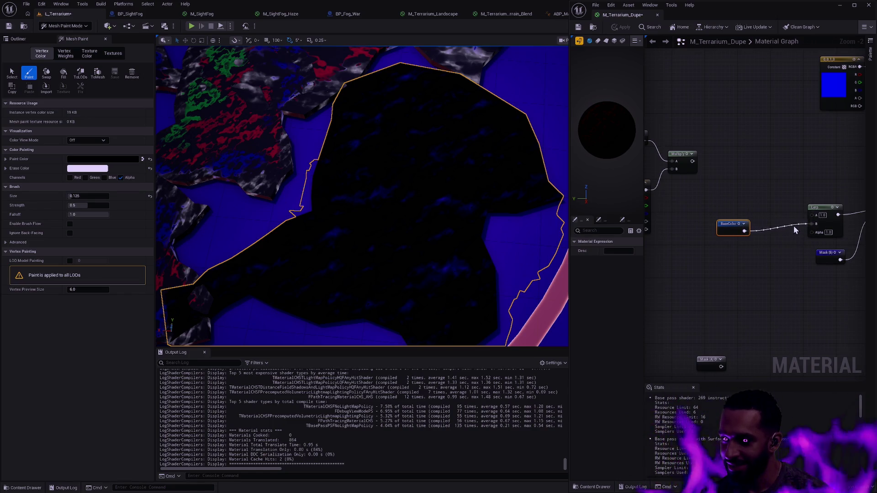
Step: Wire the Multiply output into Lerp A and add a small node nearby
left_click_drag(693, 161, 812, 214)
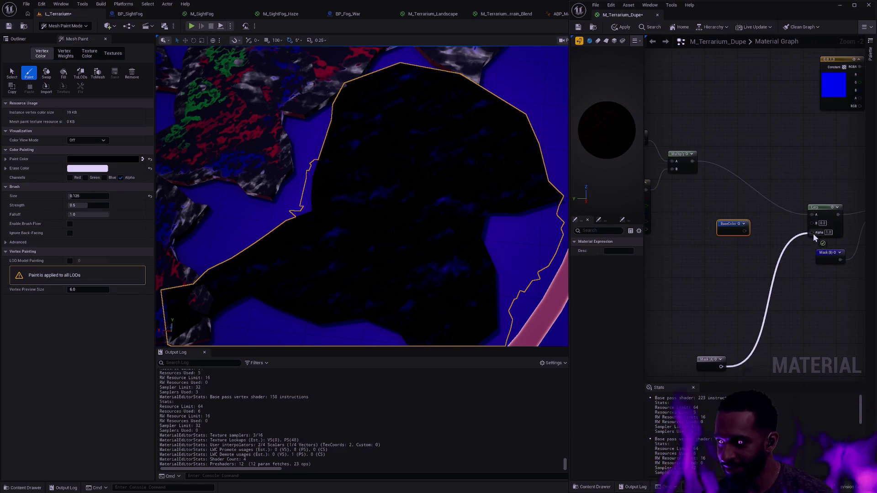
scroll(772, 268, "down", 4)
mouse_move(801, 235)
left_mouse_down()
mouse_move(671, 298)
mouse_move(808, 262)
left_mouse_up()
left_click(720, 177)
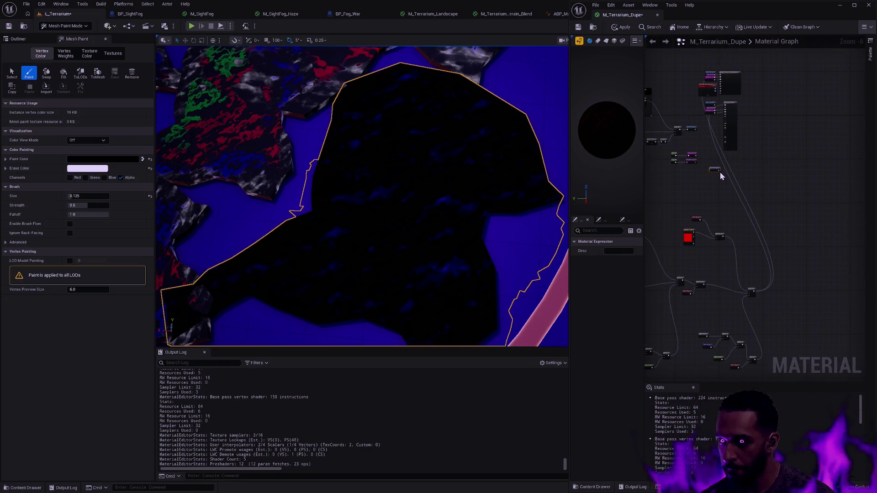
left_click_drag(747, 179, 754, 165)
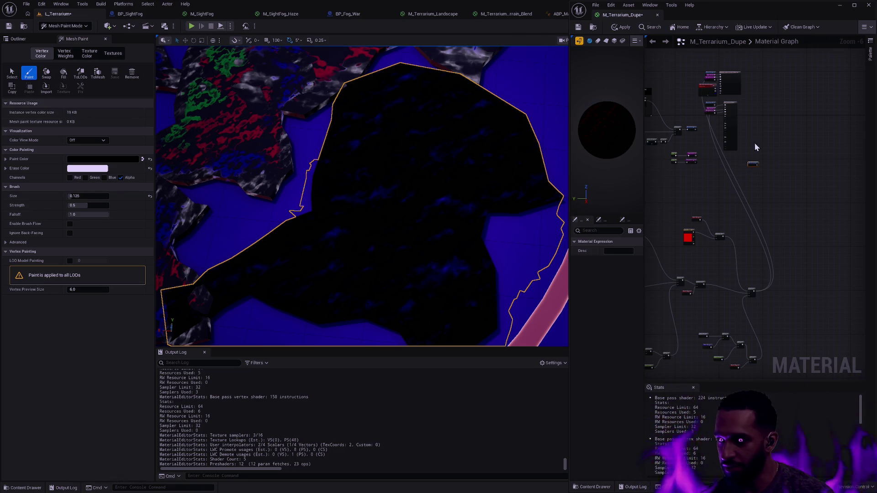
left_click_drag(758, 135, 789, 242)
scroll(776, 224, "up", 7)
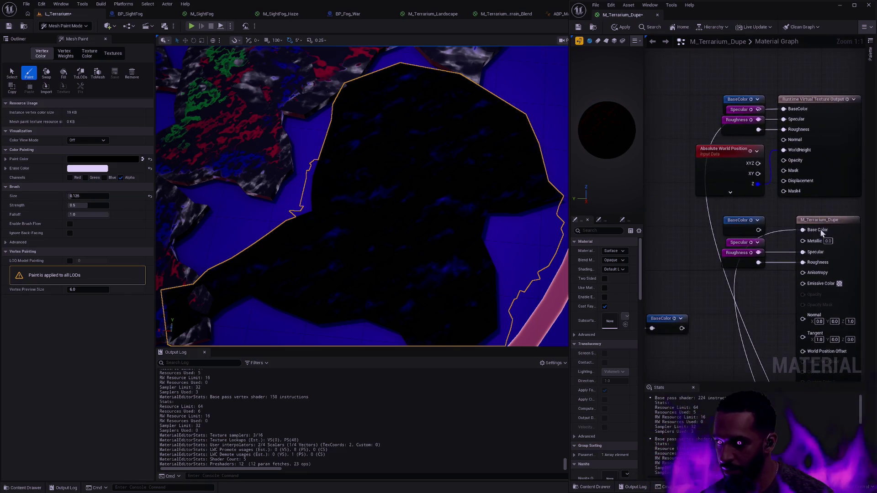
Step: Move BaseColor up-left, try placing a Lerp beside it, then undo that Lerp
left_click_drag(735, 228, 657, 201)
left_click(699, 221)
left_click_drag(712, 226, 704, 213)
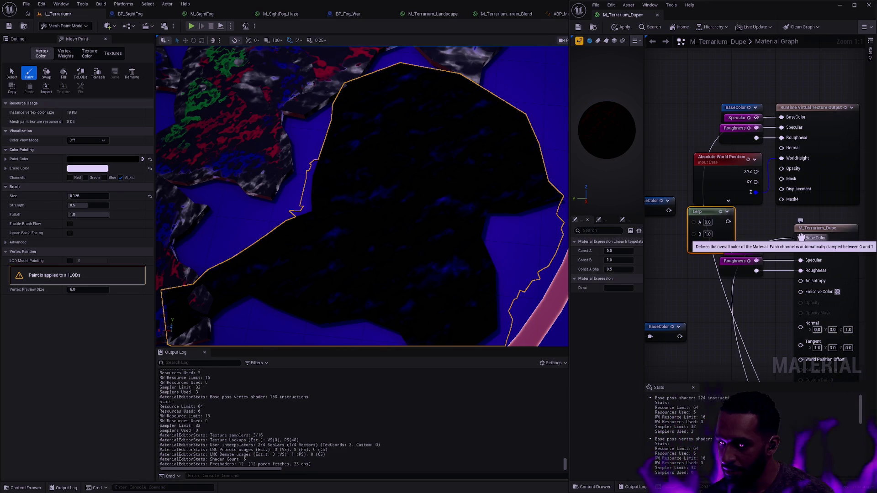
key("ctrl+z")
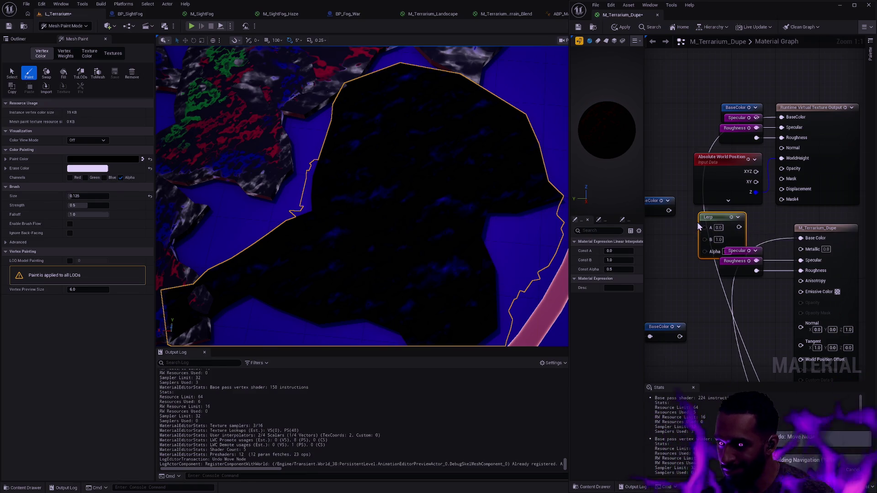
key("ctrl+z")
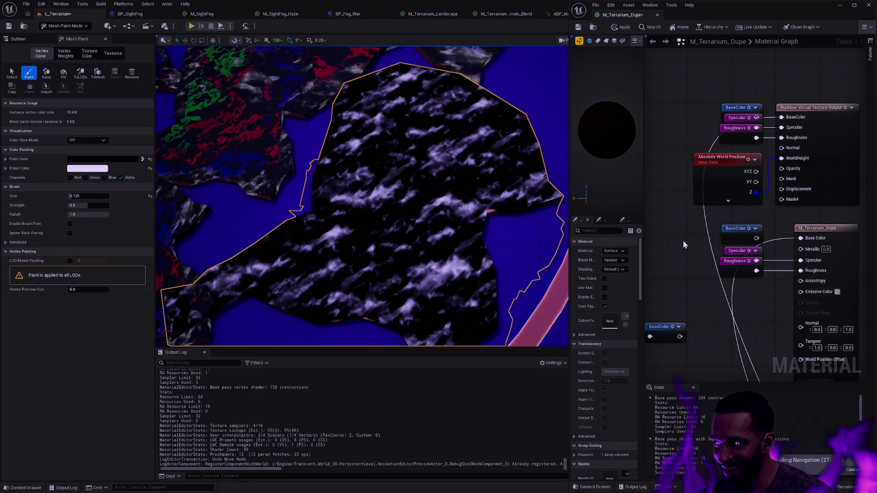
Step: Place a new Lerp node to the right of the existing blend
scroll(749, 242, "down", 2)
scroll(748, 238, "down", 4)
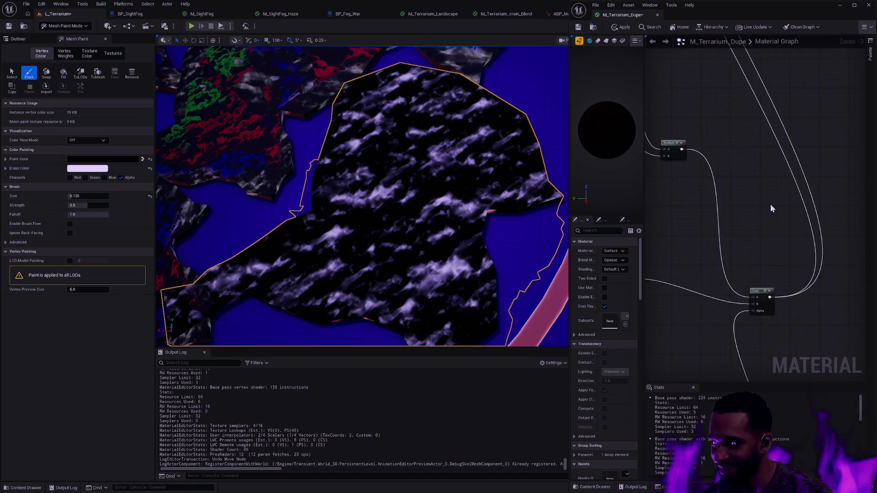
scroll(761, 166, "up", 2)
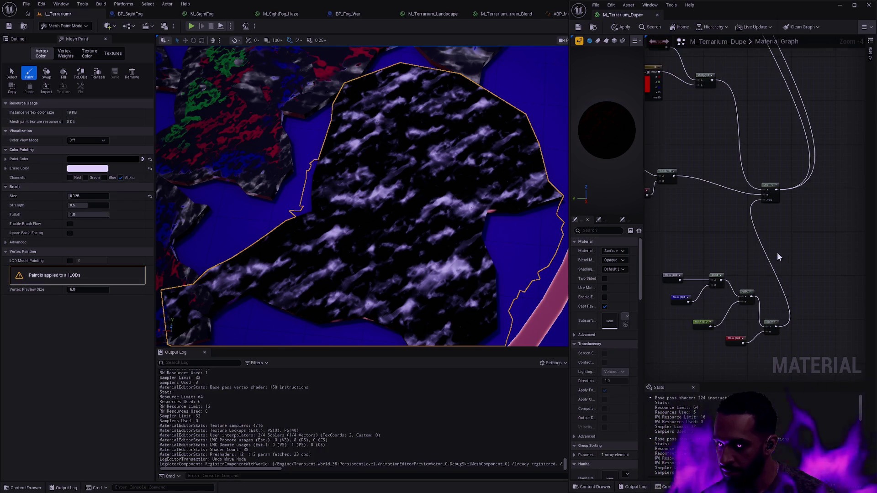
left_click(817, 202)
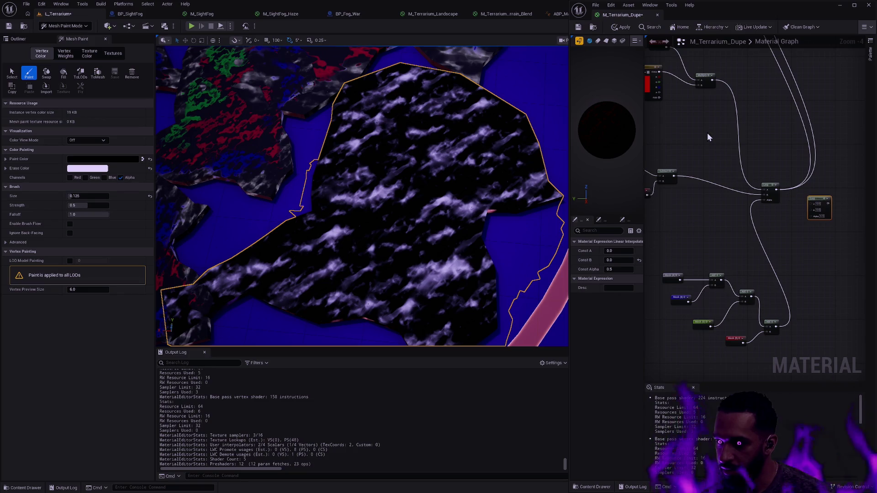
Step: Add a BaseColor named reroute via 'base Col' search and wire Add into the Lerp Alpha
right_click(812, 277)
type("base Col")
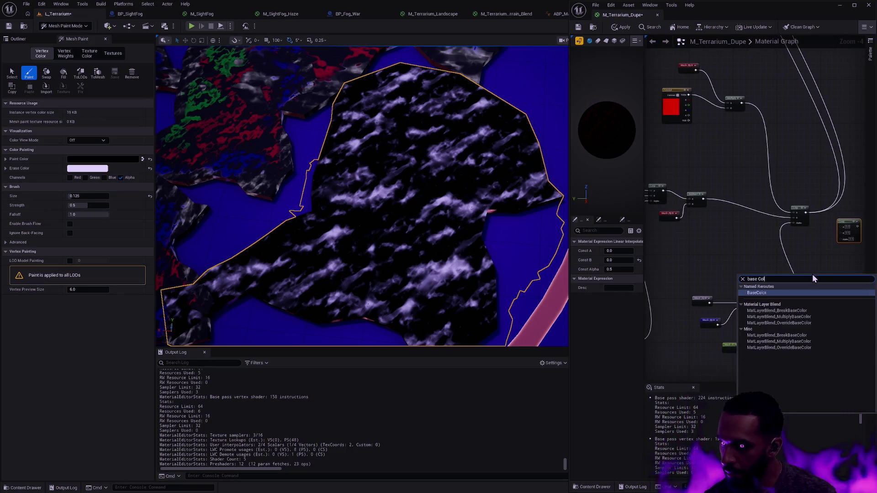
left_click(758, 293)
scroll(764, 297, "up", 3)
left_click_drag(763, 296, 764, 255)
mouse_move(765, 321)
left_mouse_down()
mouse_move(804, 335)
mouse_move(822, 124)
mouse_move(794, 170)
mouse_move(731, 169)
left_mouse_up()
Step: Connect the first Lerp's output to the new Lerp's A, then apply and save M_Terrarium_Dupe
left_click_drag(734, 124, 796, 151)
scroll(822, 117, "down", 1)
mouse_move(821, 117)
left_mouse_down()
mouse_move(686, 184)
mouse_move(675, 237)
mouse_move(737, 247)
left_mouse_up()
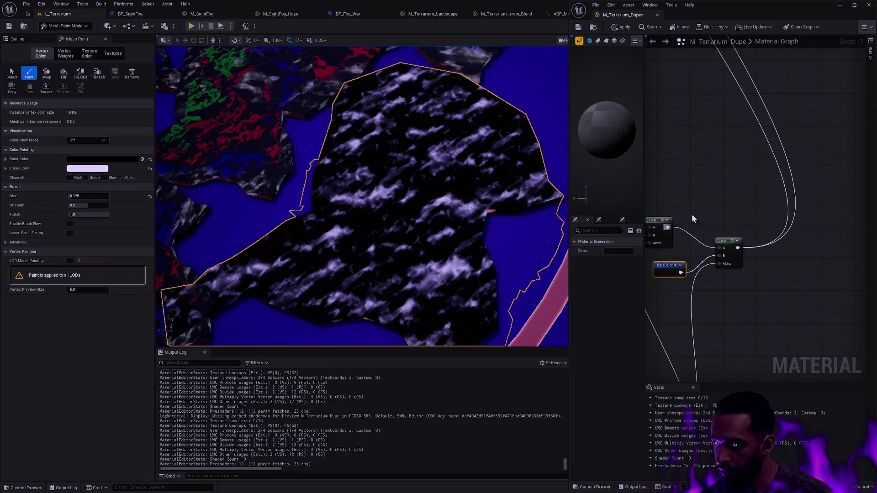
left_click(624, 28)
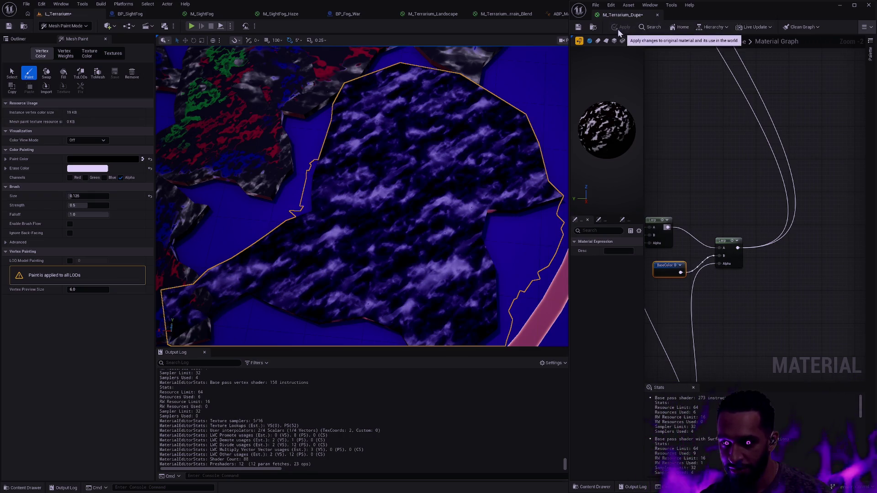
left_click(578, 27)
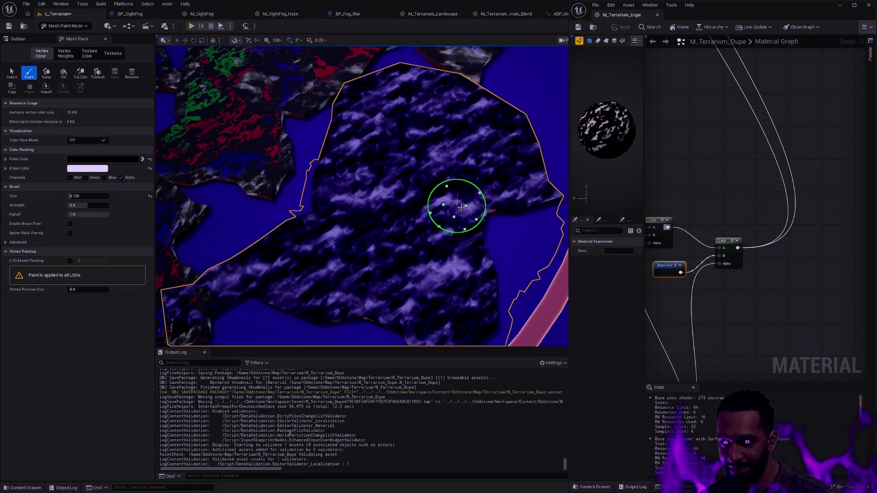
left_click_drag(710, 196, 789, 182)
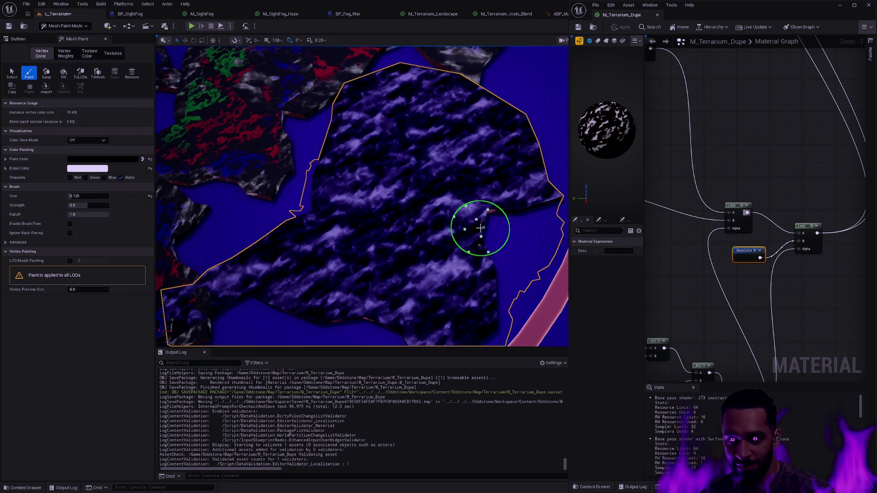
key("shift+1")
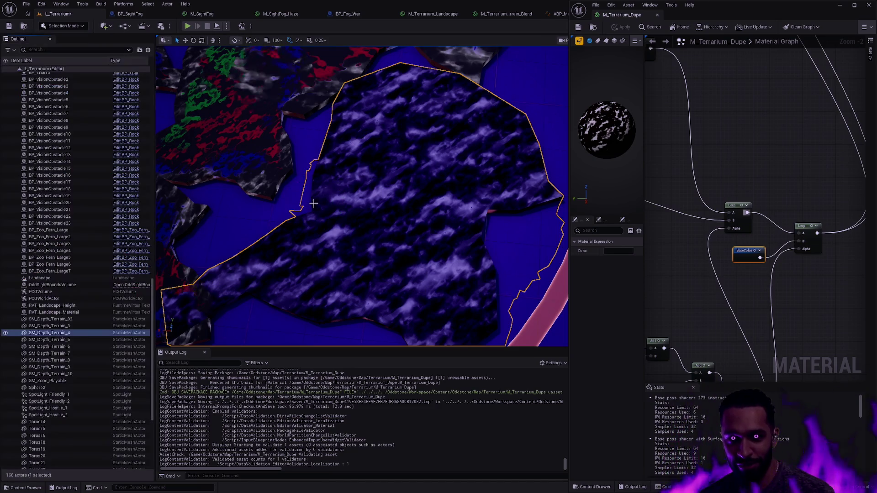
Step: Deselect the terrain piece and fly the camera toward the blue wall and pink corner
scroll(447, 244, "up", 3)
key("Escape")
scroll(447, 244, "up", 5)
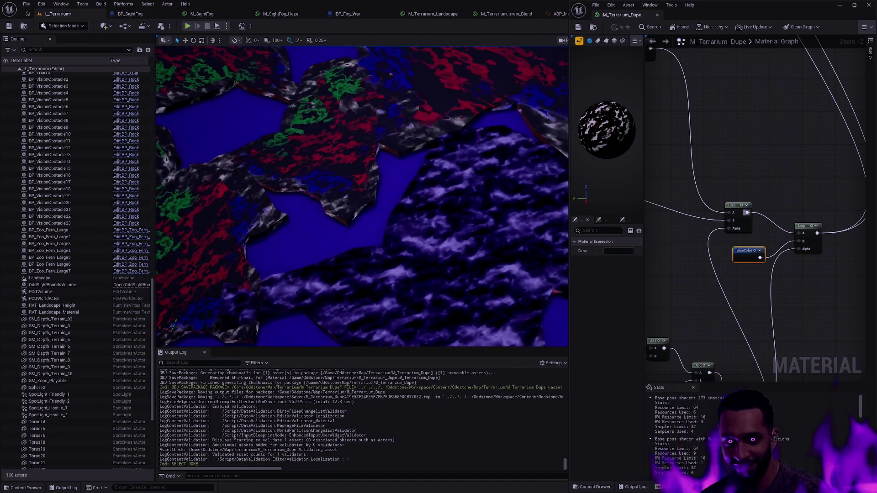
left_click_drag(361, 197, 232, 137)
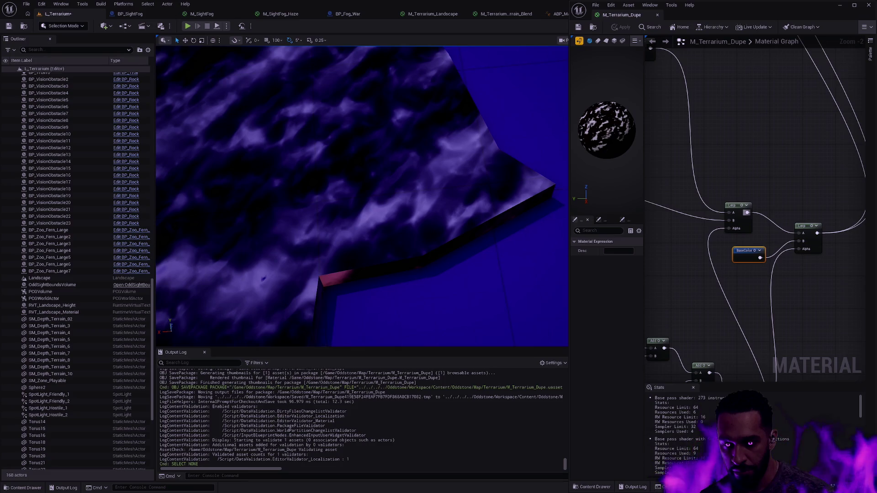
left_click_drag(233, 137, 205, 124)
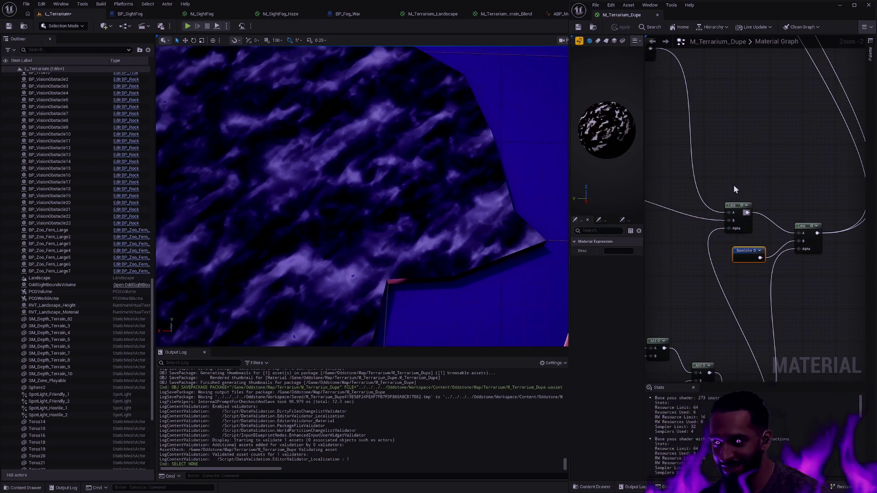
Step: Reposition the material graph and select the right-hand Lerp node
mouse_move(818, 155)
left_mouse_down()
mouse_move(810, 229)
mouse_move(778, 197)
left_mouse_up()
left_click(764, 261)
scroll(764, 261, "down", 2)
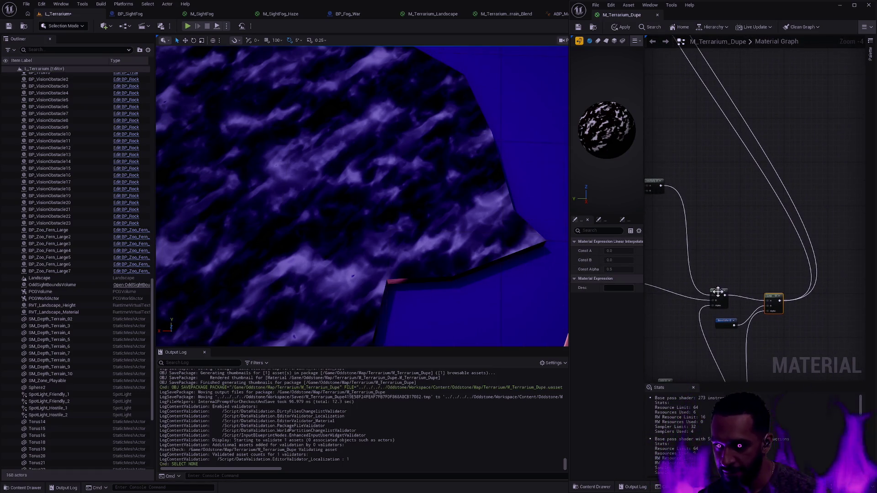
Step: Add a Saturate node from the Add output via 'satur' search and apply
scroll(741, 290, "up", 2)
left_click_drag(756, 306, 746, 287)
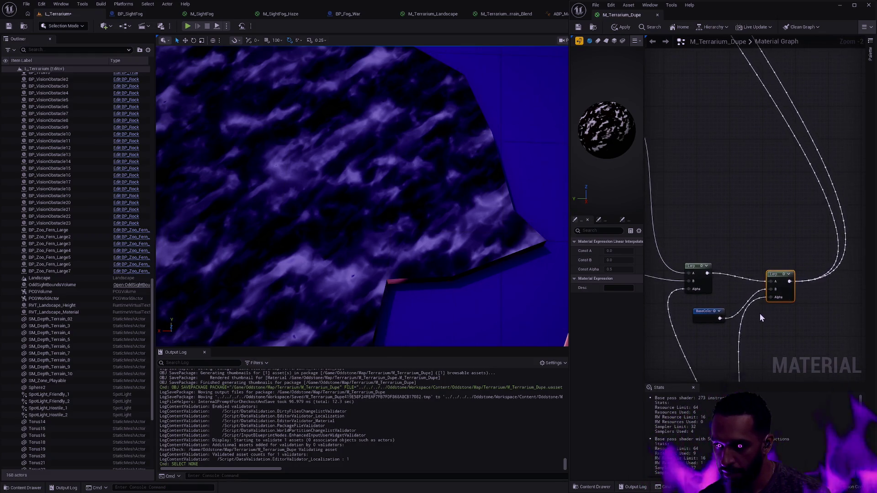
scroll(762, 318, "down", 1)
left_click_drag(763, 320, 762, 189)
mouse_move(711, 330)
left_mouse_down()
mouse_move(765, 249)
mouse_move(760, 175)
mouse_move(771, 167)
left_mouse_up()
type("satur")
key("Return")
left_click(621, 27)
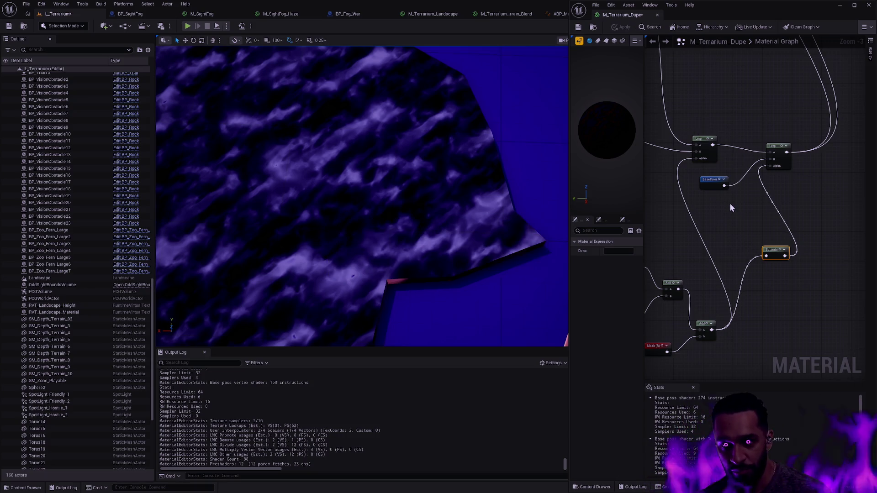
Step: Wire the lower Add output into the Lerp's Alpha and delete the Saturate node
mouse_move(774, 248)
left_mouse_down()
mouse_move(757, 238)
mouse_move(756, 222)
left_mouse_up()
mouse_move(769, 166)
left_mouse_down()
mouse_move(735, 284)
mouse_move(711, 331)
left_mouse_up()
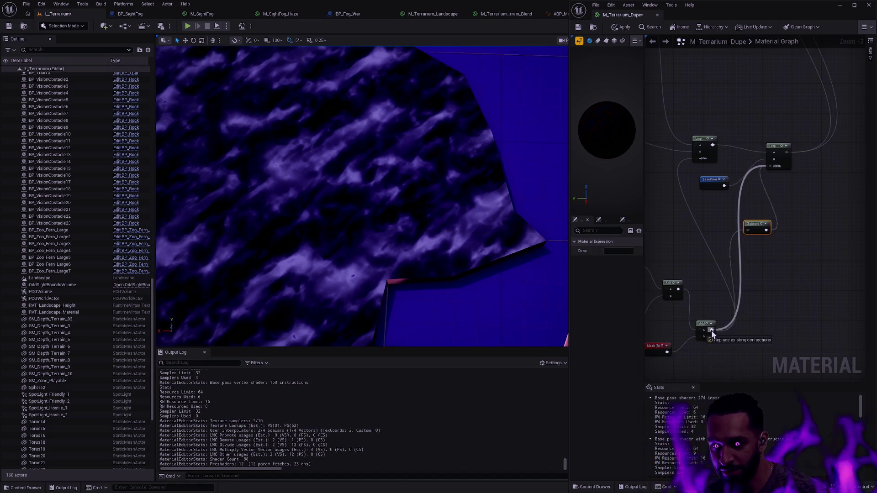
key("Delete")
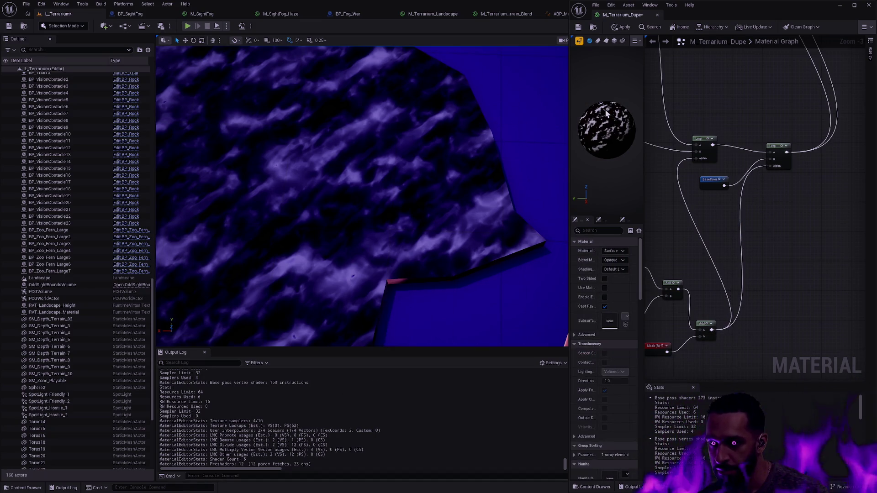
Step: Switch the preview to a flat plane and preview the second, first, then second Lerp
left_click(605, 42)
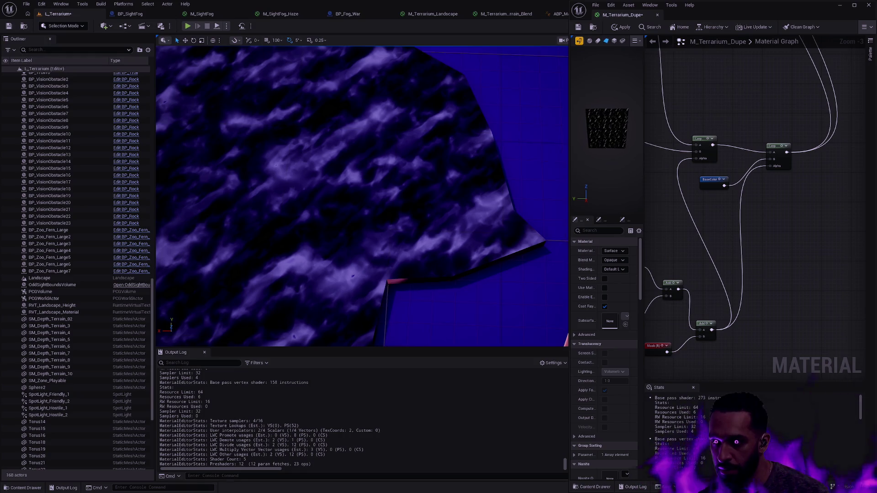
left_click(783, 145)
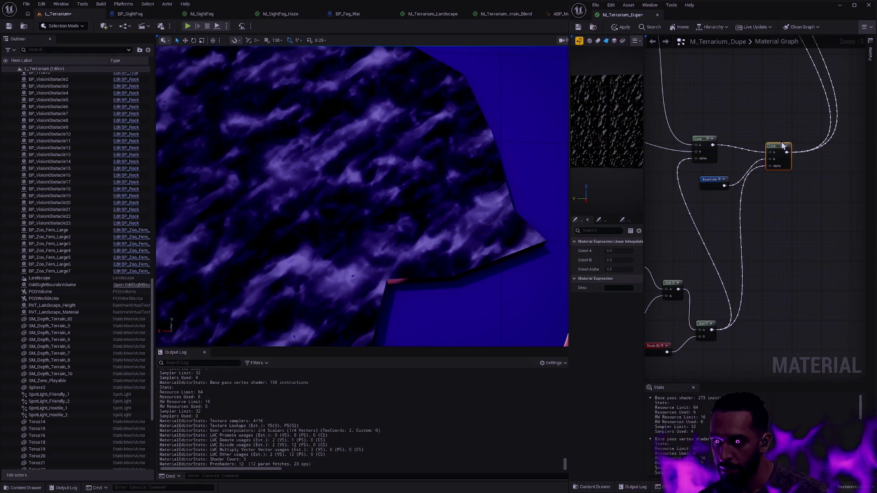
key("space")
left_click(704, 139)
key("space")
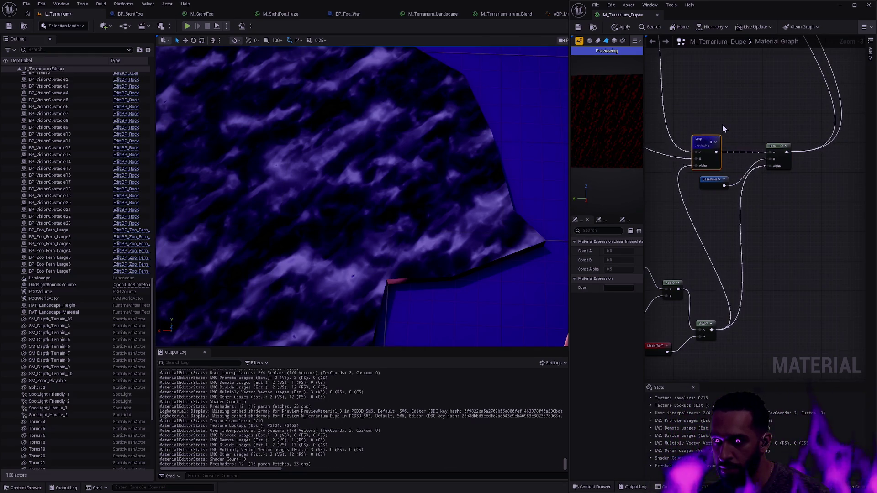
left_click(774, 146)
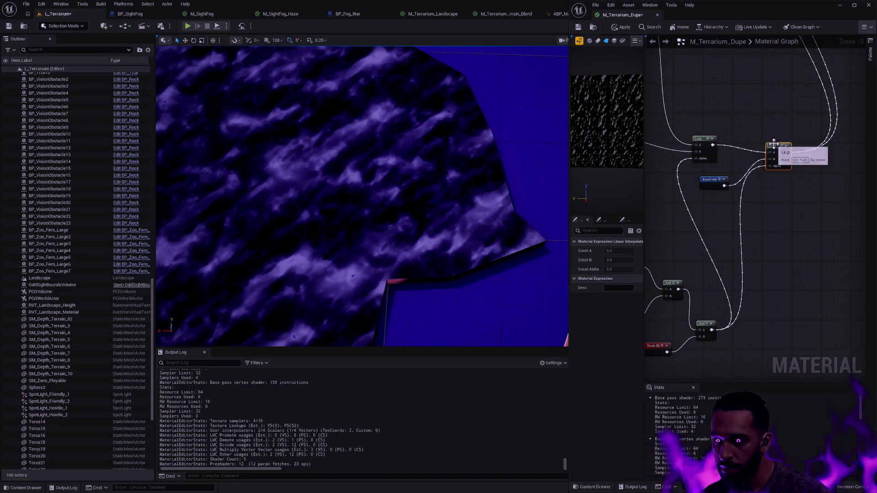
key("space")
Step: Compare the first Lerp's preview once more, then keep the second Lerp previewed
scroll(604, 122, "up", 5)
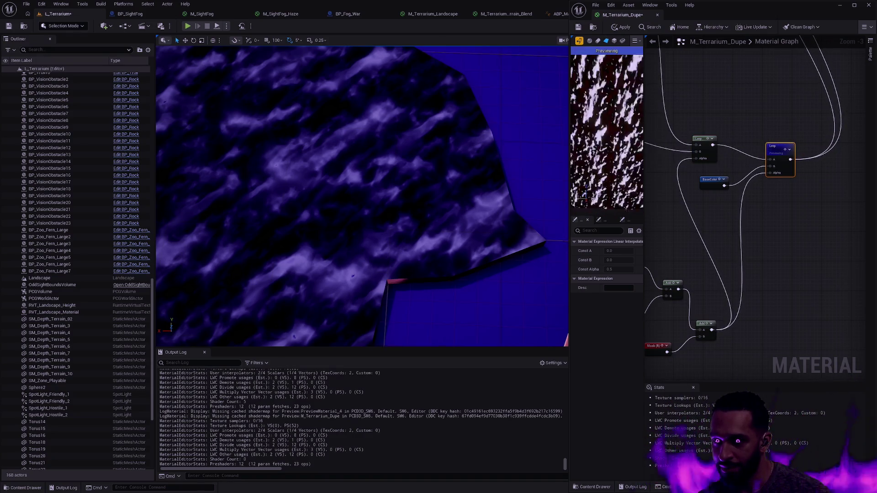
scroll(605, 123, "down", 4)
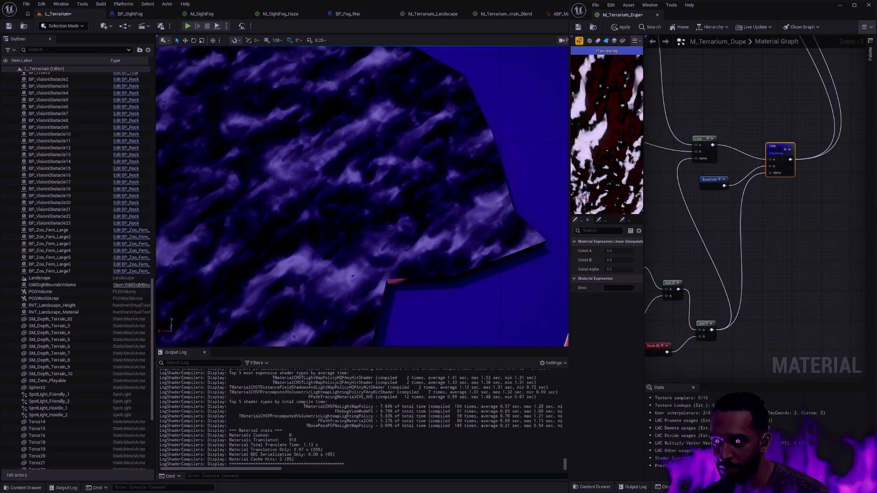
left_click(707, 137)
key("space")
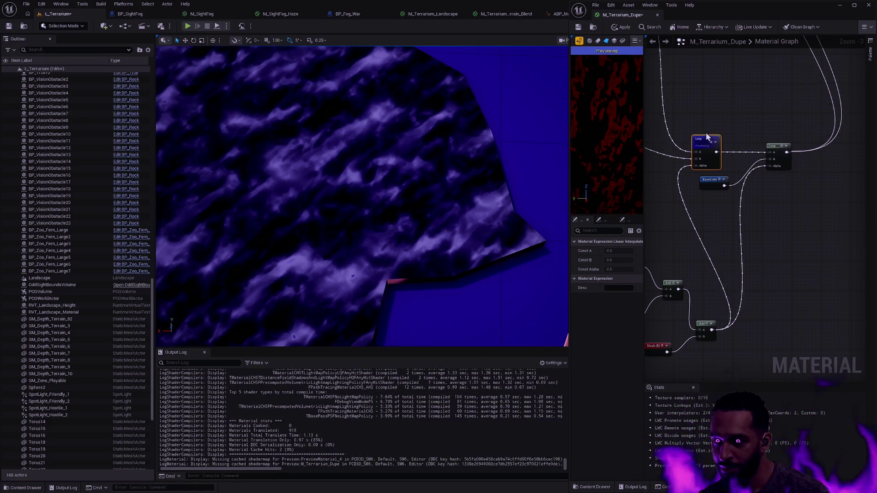
left_click(774, 147)
key("space")
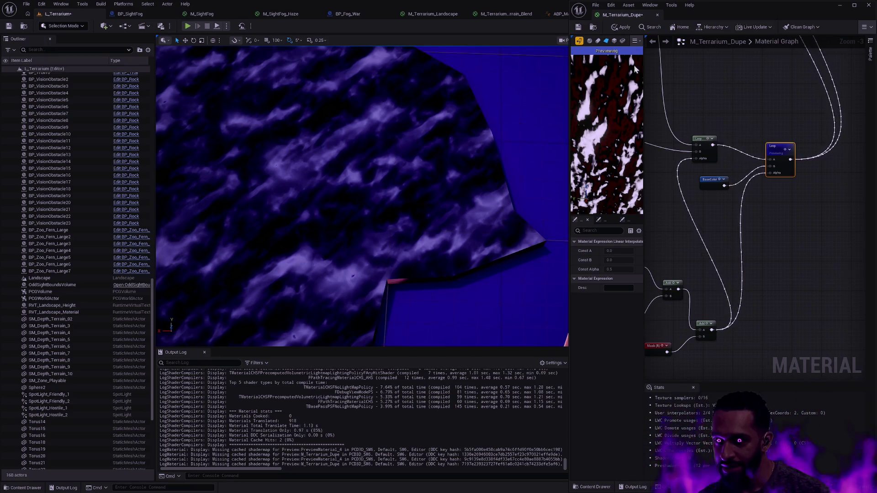
Step: Save the M_Terrarium_Dupe material
left_click(578, 28)
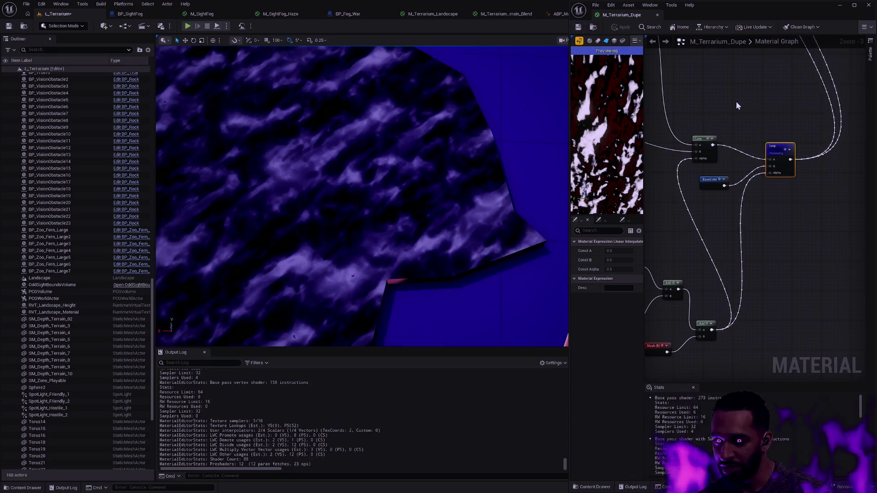
scroll(736, 100, "down", 1)
left_click_drag(756, 115, 814, 167)
scroll(814, 168, "down", 1)
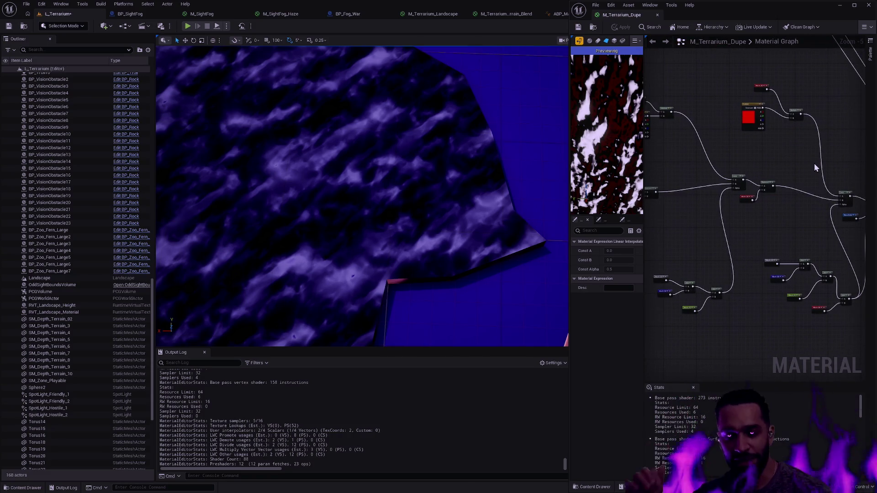
Step: Put SM_Depth_Terrain_4 into Mesh Paint with Blue ticked and colours swapped, then save L_Terrarium
left_click(398, 141)
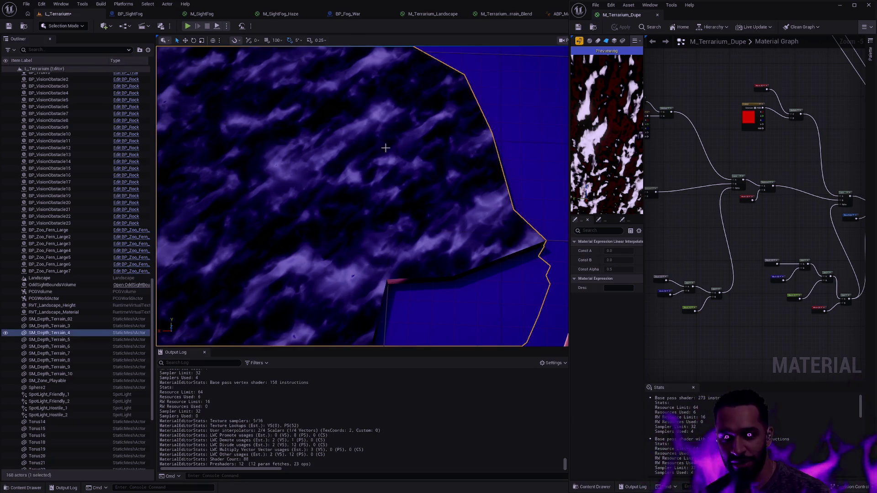
key("shift+5")
key("shift+4")
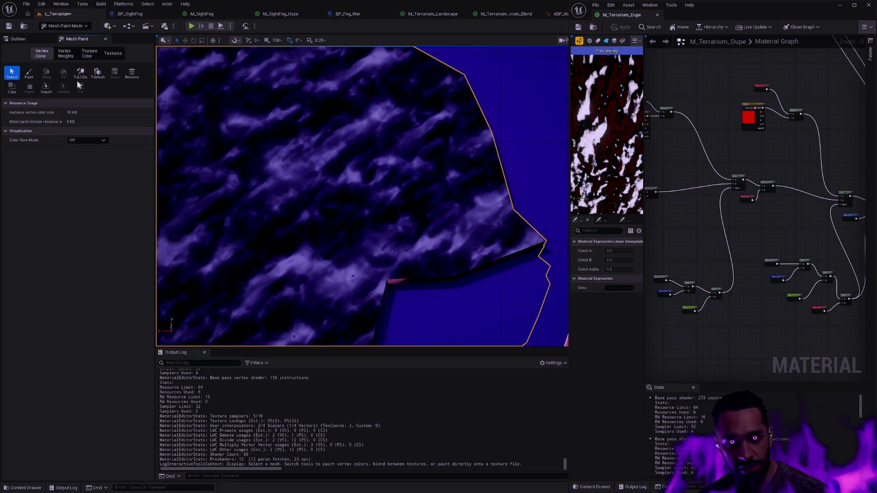
left_click(28, 73)
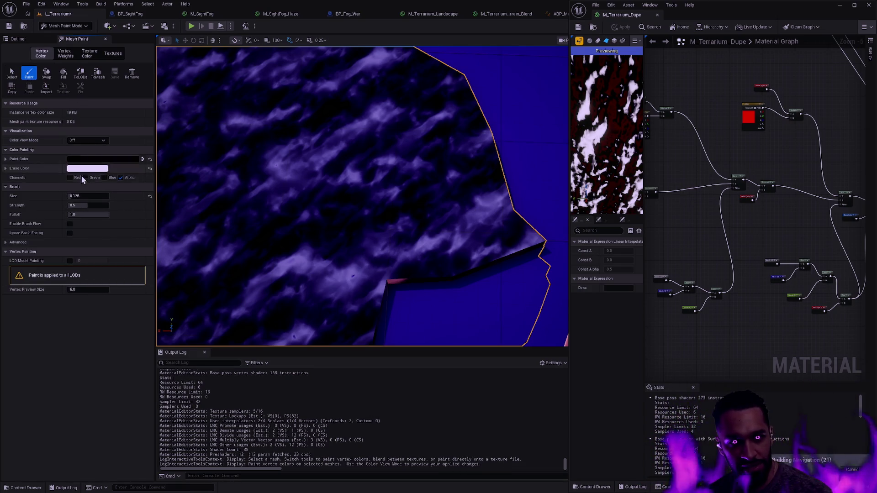
left_click(104, 178)
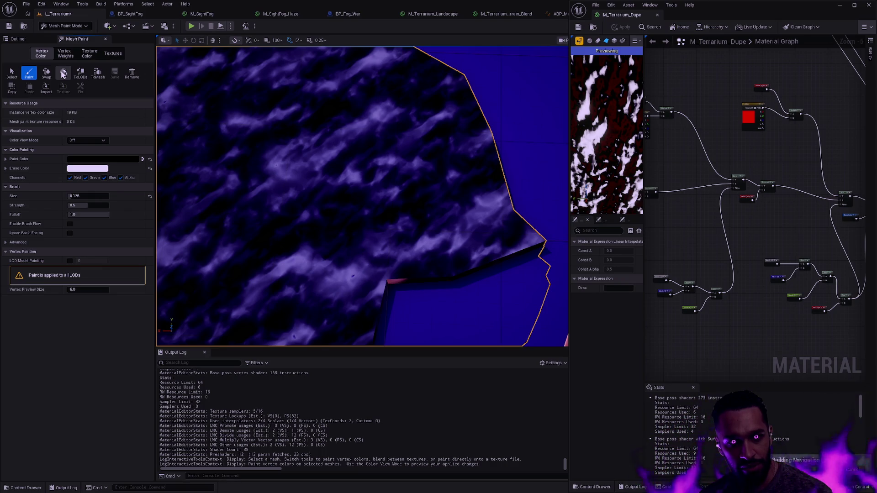
left_click(143, 159)
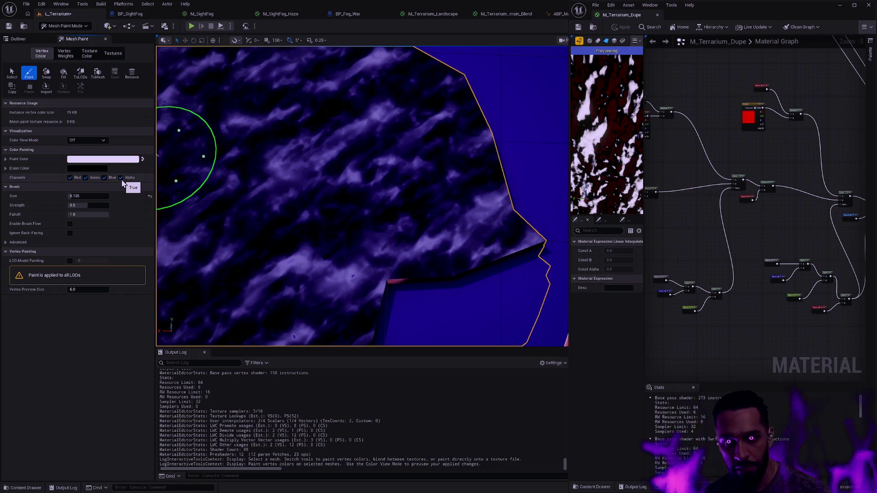
left_click(9, 26)
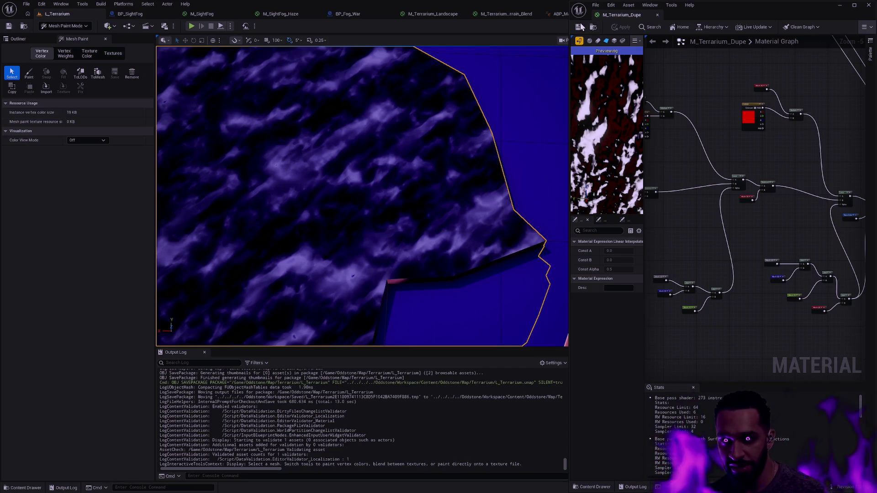
Step: Frame the terrain, then connect the Lerp output to the main material node
key("f")
scroll(360, 197, "up", 5)
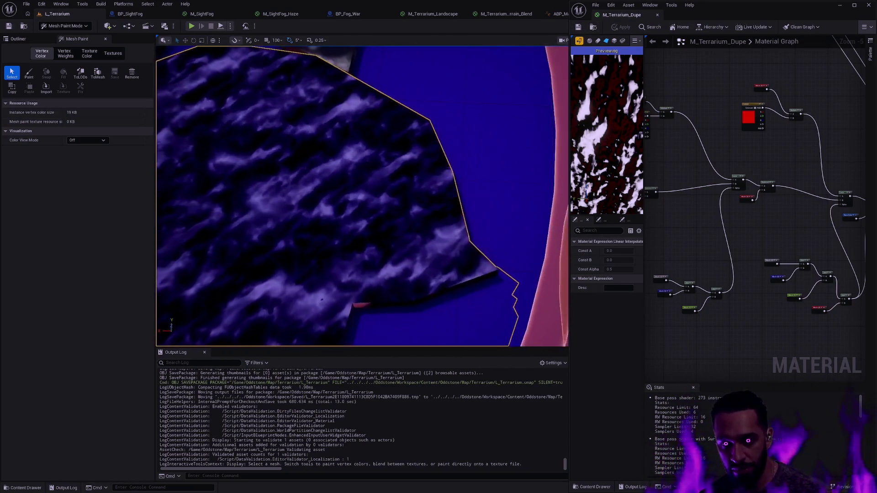
scroll(837, 203, "up", 3)
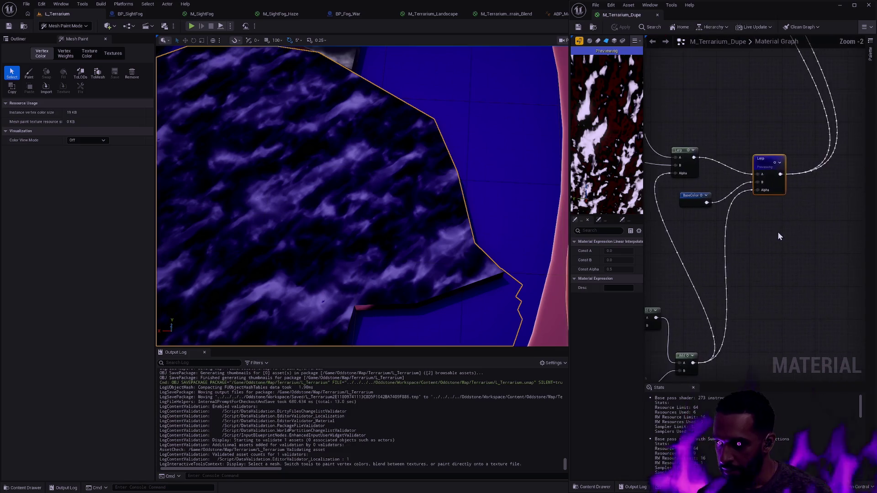
scroll(757, 254, "down", 3)
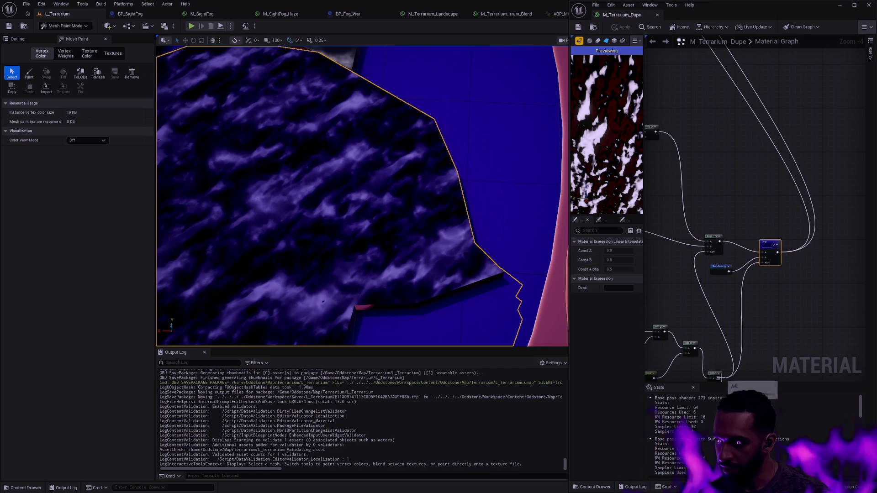
mouse_move(721, 383)
left_mouse_down()
mouse_move(760, 314)
mouse_move(725, 174)
mouse_move(653, 44)
mouse_move(497, 126)
mouse_move(713, 137)
mouse_move(807, 155)
left_mouse_up()
mouse_move(719, 165)
left_mouse_down()
mouse_move(701, 171)
mouse_move(698, 73)
left_mouse_up()
scroll(698, 142, "down", 1)
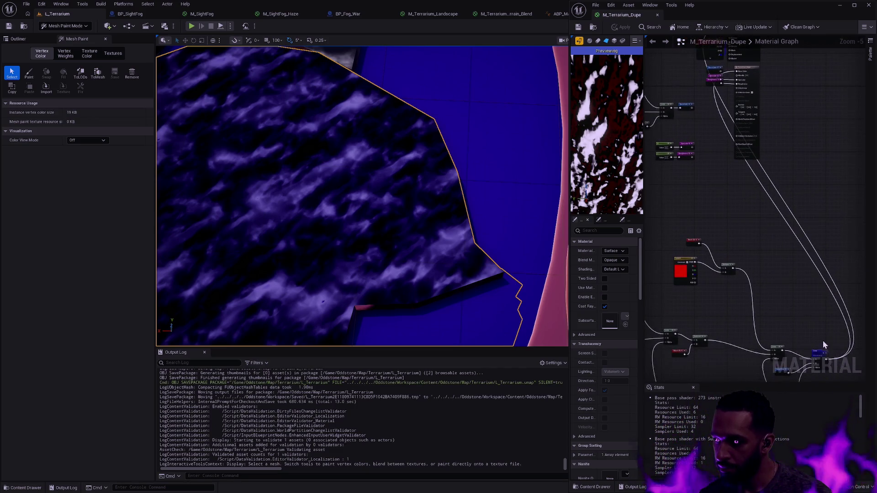
mouse_move(826, 361)
left_mouse_down()
mouse_move(724, 100)
mouse_move(735, 72)
mouse_move(735, 129)
left_mouse_up()
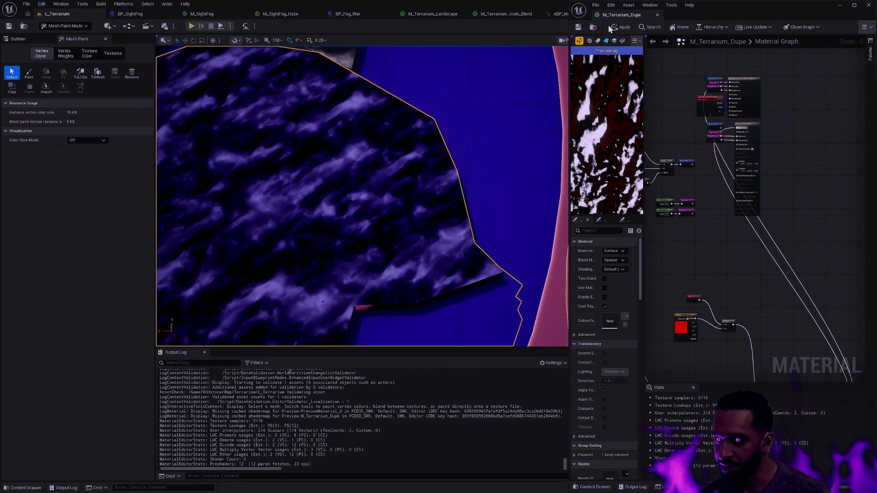
Step: Link BaseColor into the Runtime Virtual Texture Output and apply
scroll(724, 75, "up", 6)
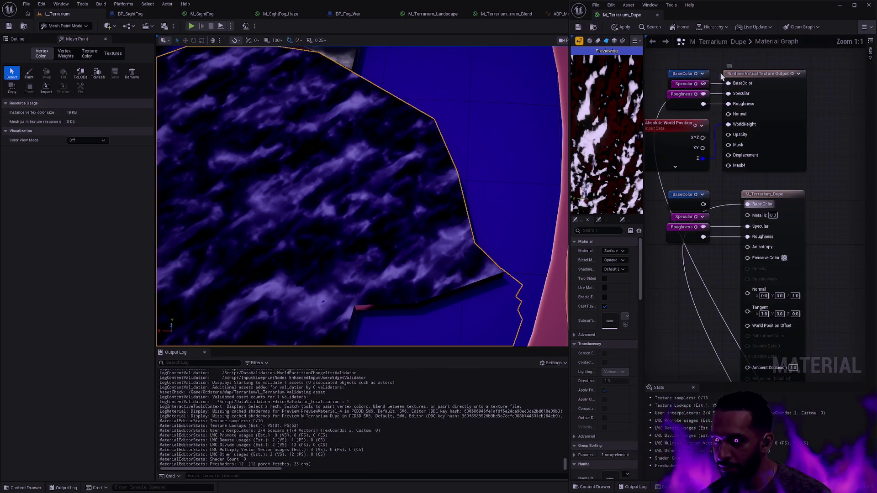
mouse_move(685, 73)
left_mouse_down()
mouse_move(666, 57)
mouse_move(730, 84)
mouse_move(729, 94)
left_mouse_up()
left_click_drag(683, 57, 689, 74)
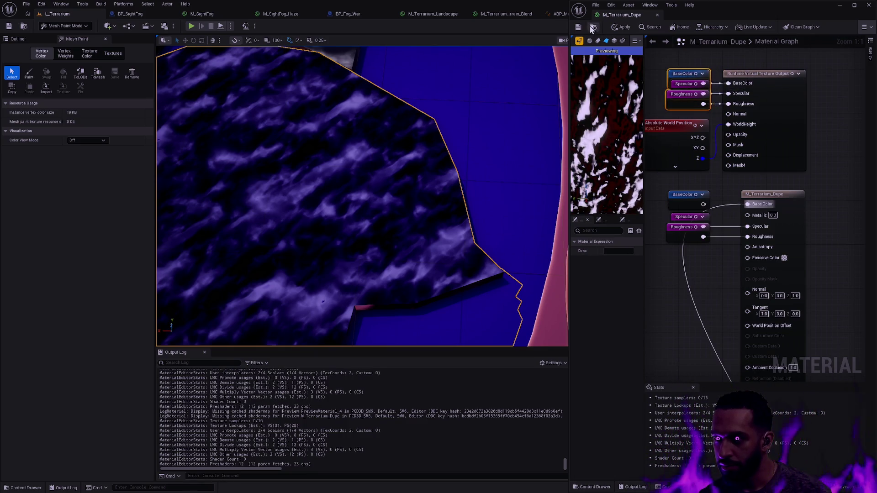
left_click(623, 28)
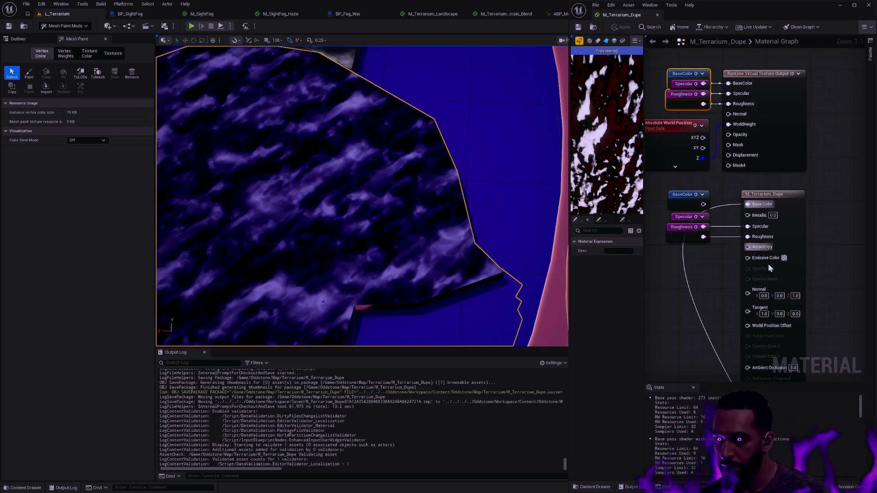
Step: Reconnect the Lerp output wire and apply the material to the level
scroll(821, 271, "down", 8)
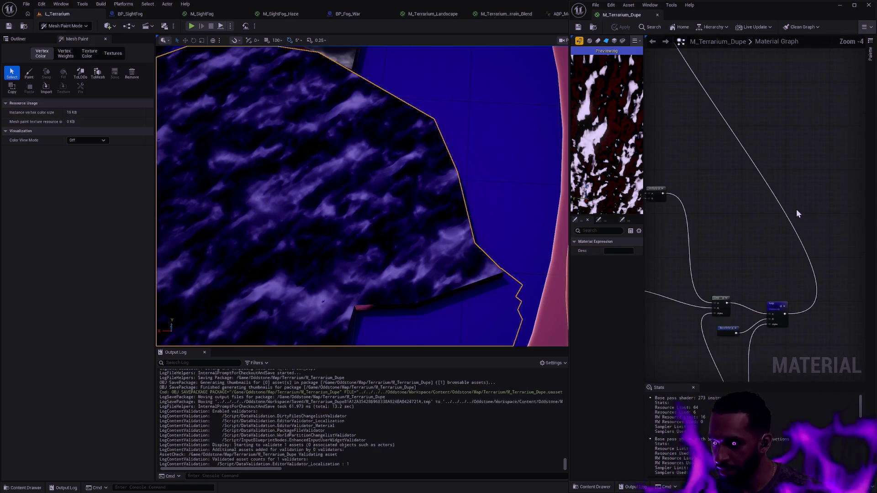
left_click_drag(765, 242, 771, 185)
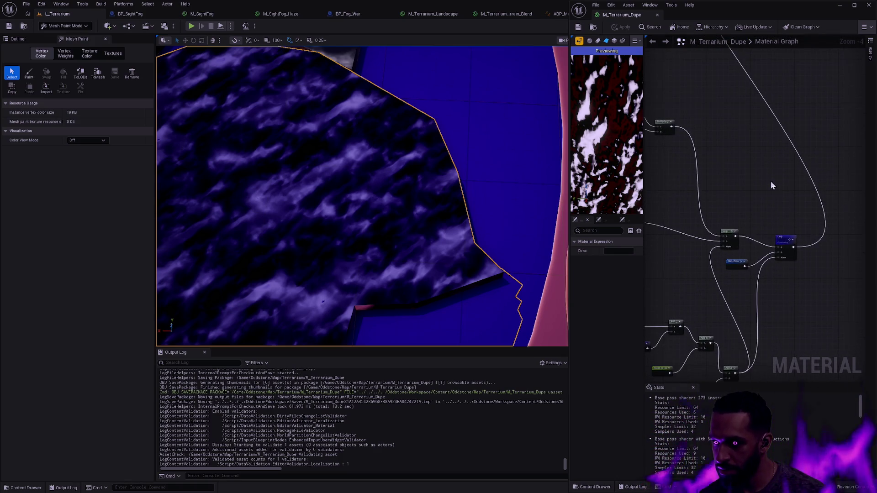
mouse_move(795, 250)
left_mouse_down()
mouse_move(795, 308)
mouse_move(744, 369)
mouse_move(728, 355)
left_mouse_up()
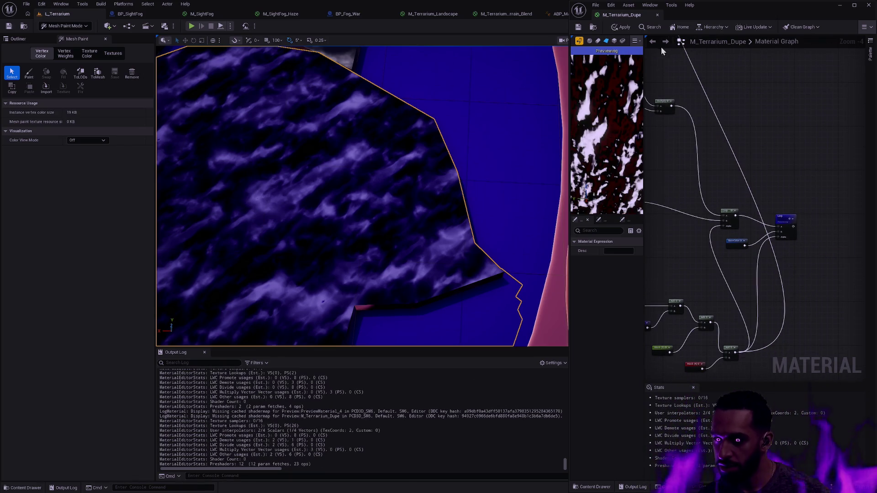
left_click(616, 29)
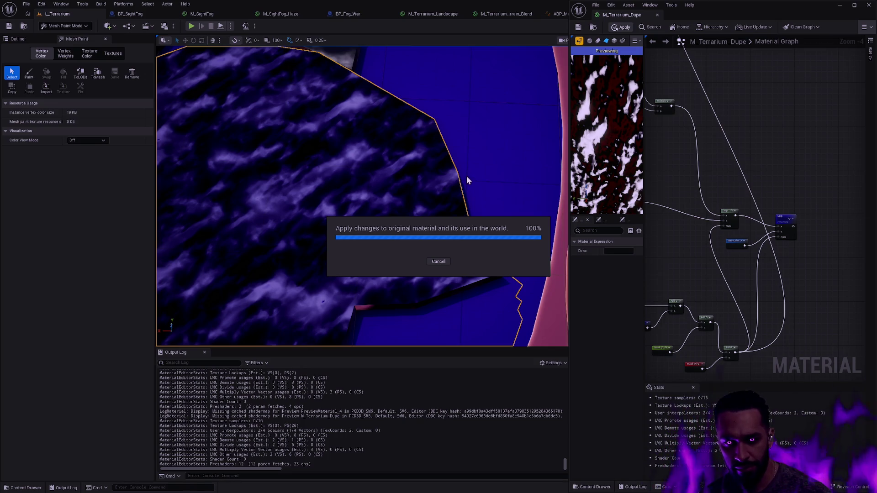
Step: Inspect the pale lavender terrain, then deselect graph nodes to show material properties
scroll(362, 196, "down", 5)
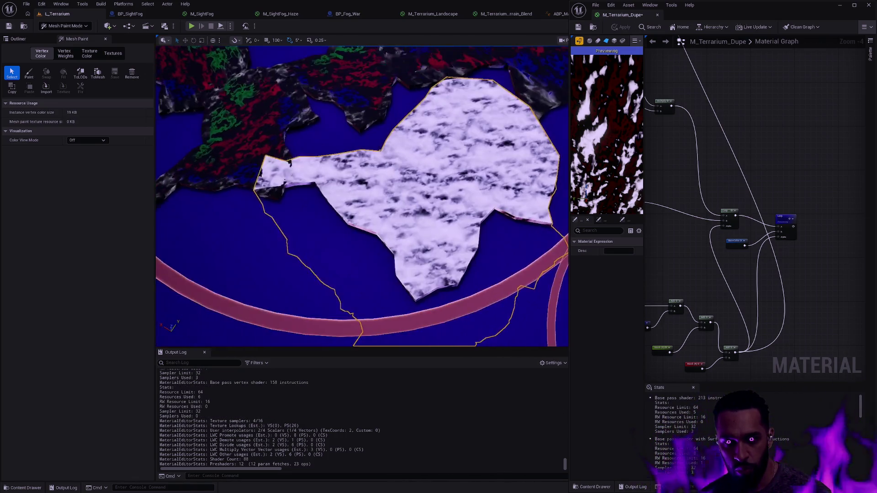
scroll(362, 197, "up", 6)
scroll(362, 196, "up", 3)
scroll(362, 196, "down", 4)
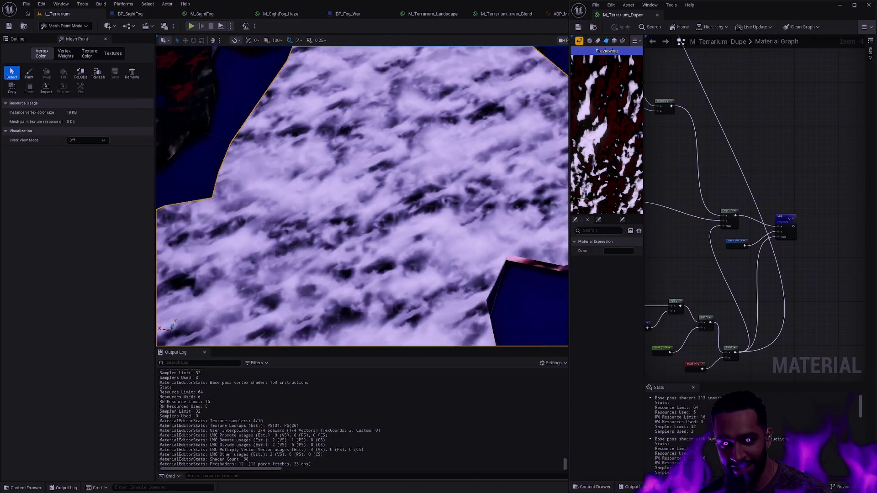
scroll(362, 196, "down", 3)
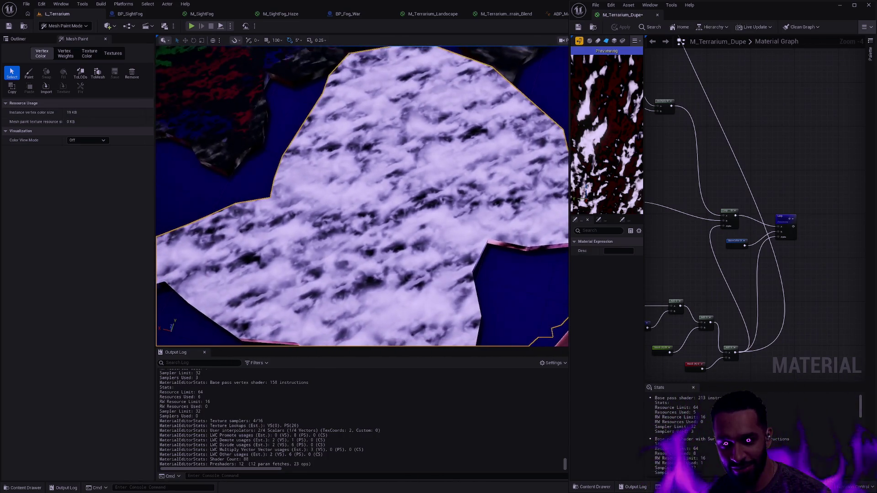
scroll(362, 196, "up", 4)
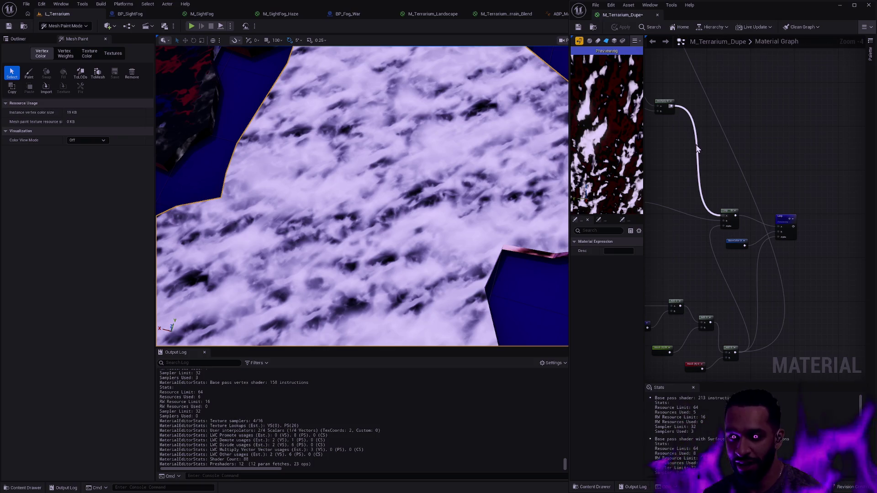
left_click(706, 227)
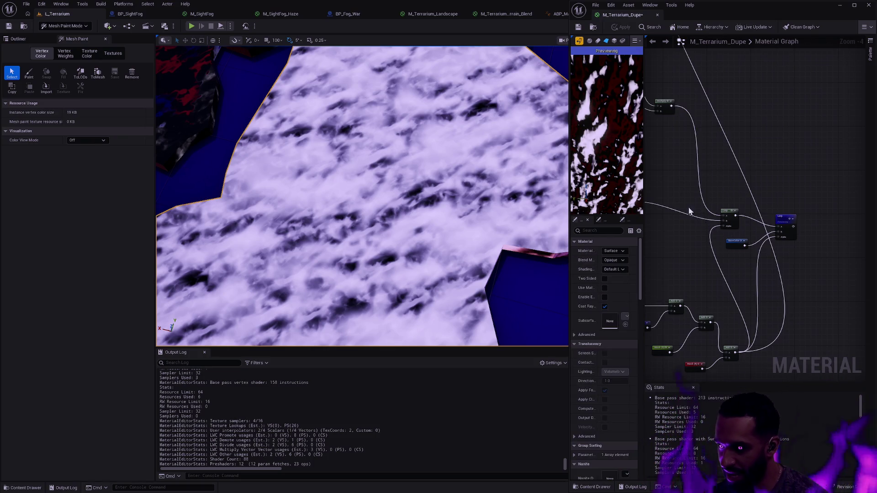
Step: Clear the level selection and dock the M_Terrarium_Dupe editor into the main window
scroll(737, 215, "down", 1)
scroll(780, 238, "down", 1)
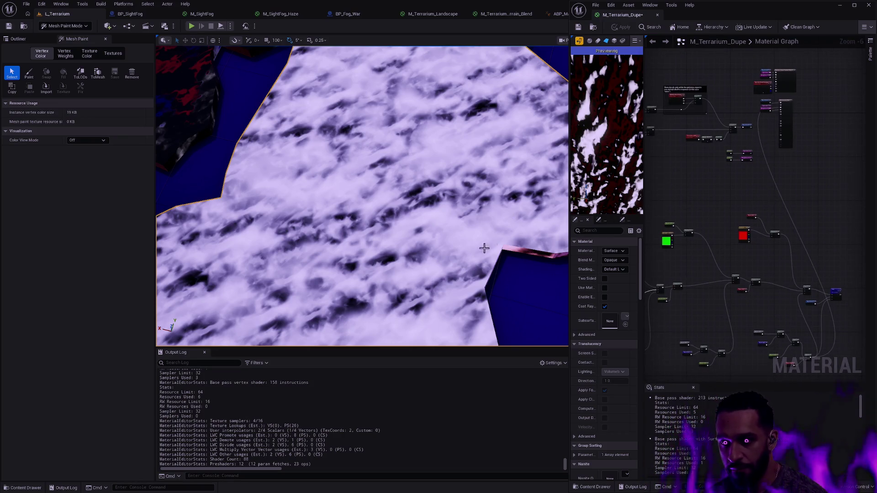
key("Escape")
scroll(473, 230, "down", 6)
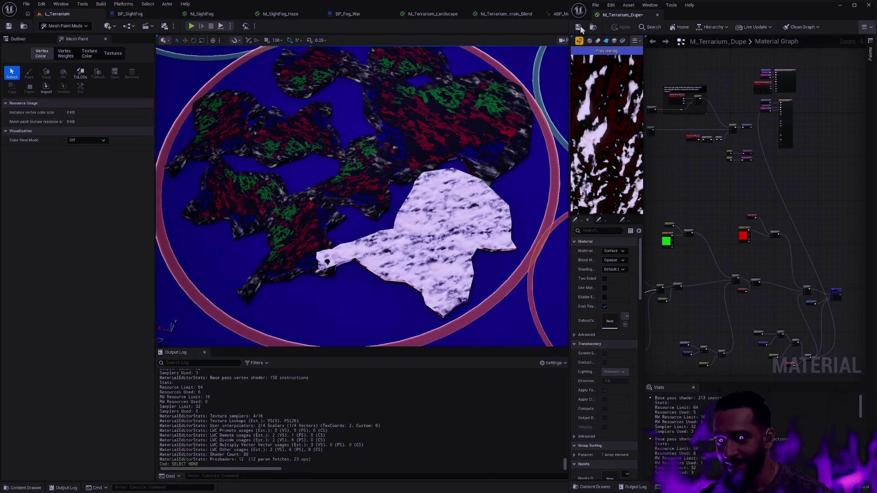
mouse_move(623, 15)
left_mouse_down()
mouse_move(601, 26)
mouse_move(710, 13)
left_mouse_up()
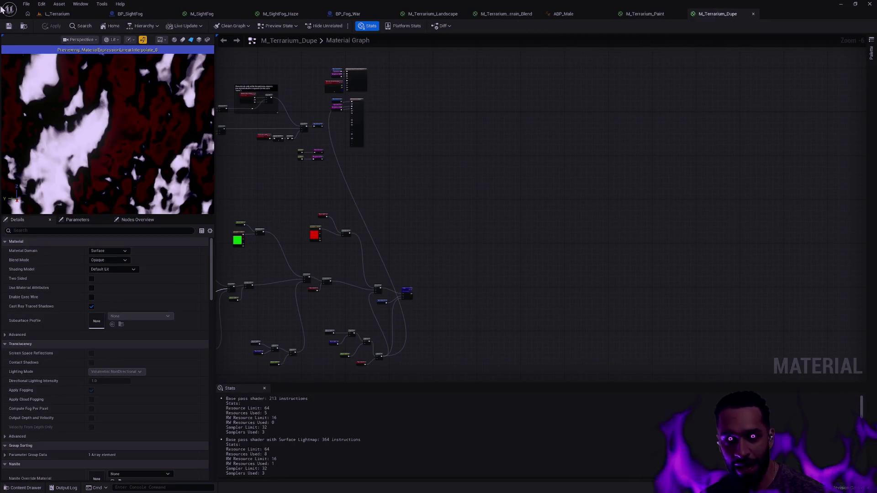
Step: Back in L_Terrarium, select the zone ring and then the left and middle terrain pieces
left_click(69, 15)
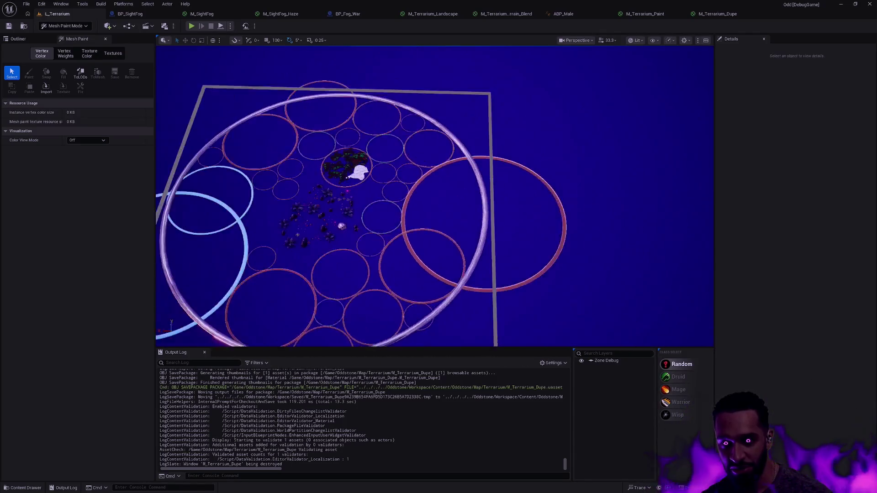
left_click(509, 129)
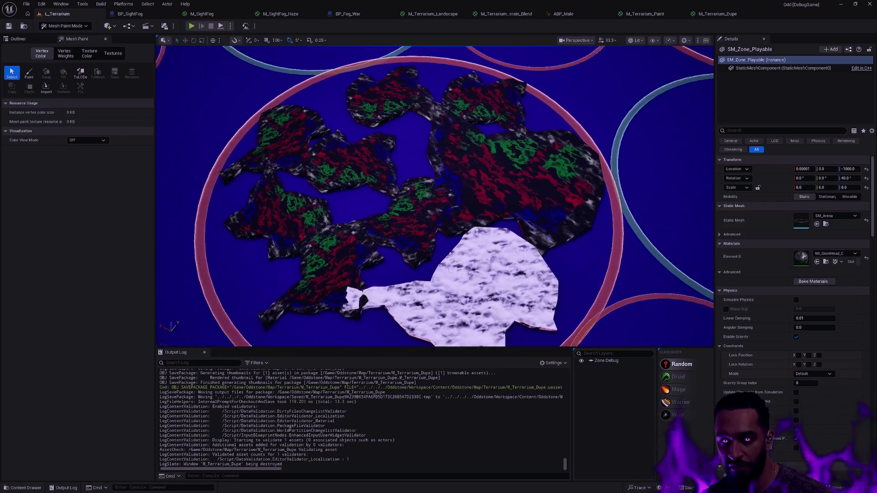
left_click(338, 233)
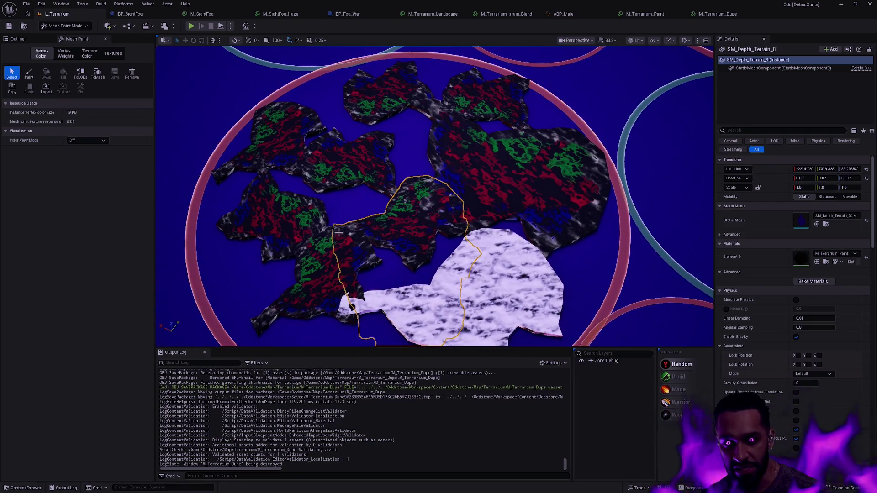
left_click(490, 251, "ctrl")
left_click(293, 205)
left_click(375, 176, "ctrl")
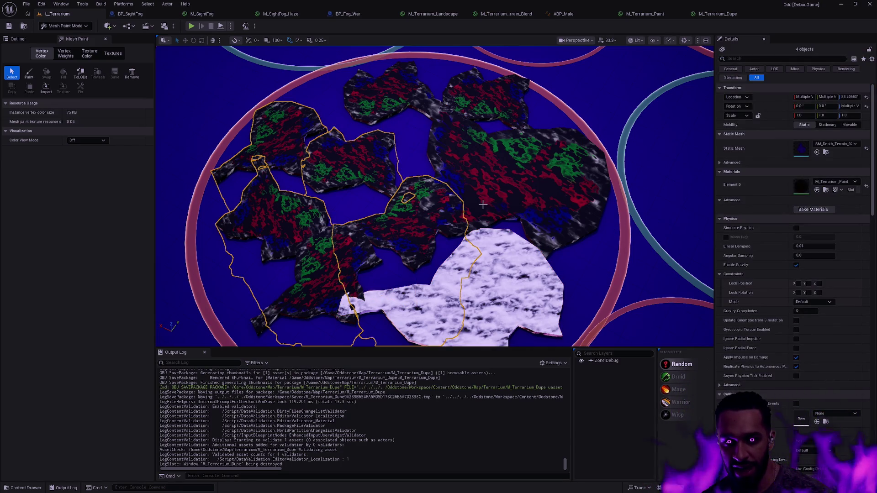
Step: Tilt to a top-down view of the terrarium and select the BP_Zoo_Fern_Large6 fern
scroll(450, 95, "down", 4)
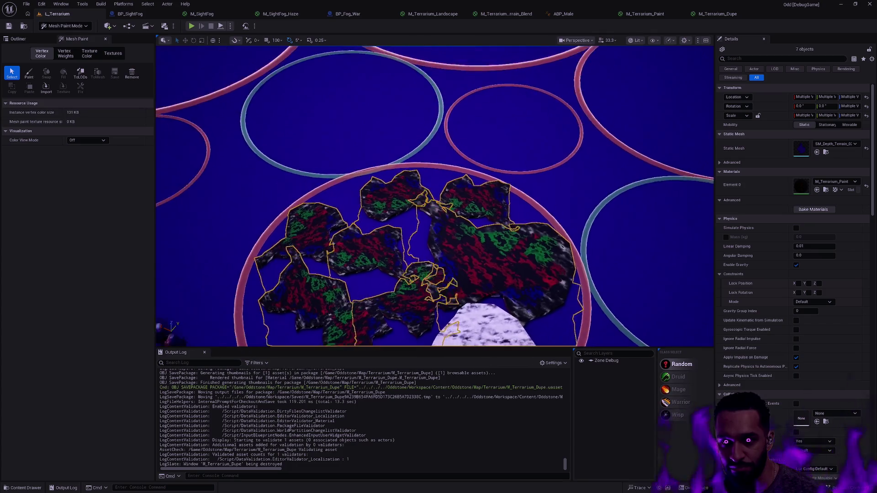
scroll(466, 137, "up", 2)
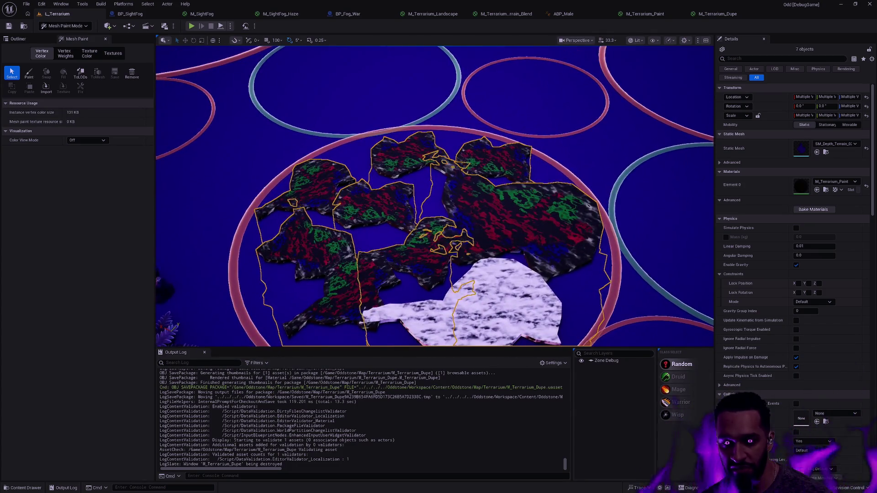
scroll(503, 186, "down", 2)
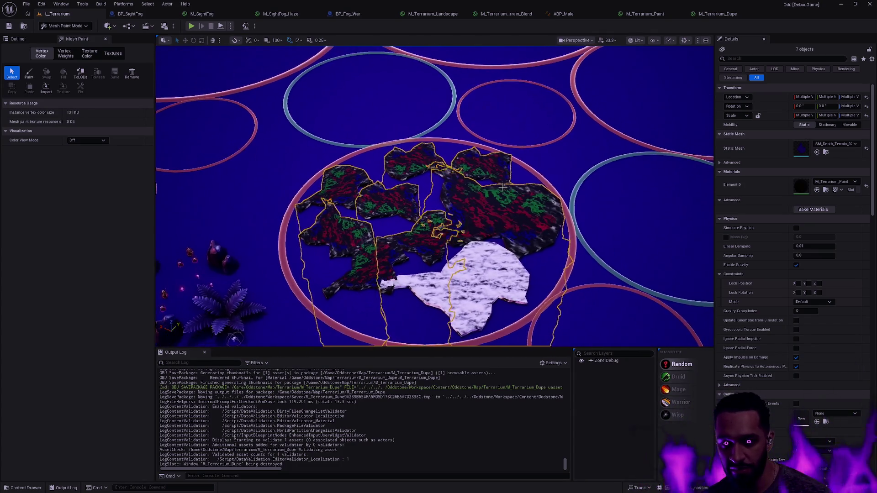
scroll(474, 203, "down", 8)
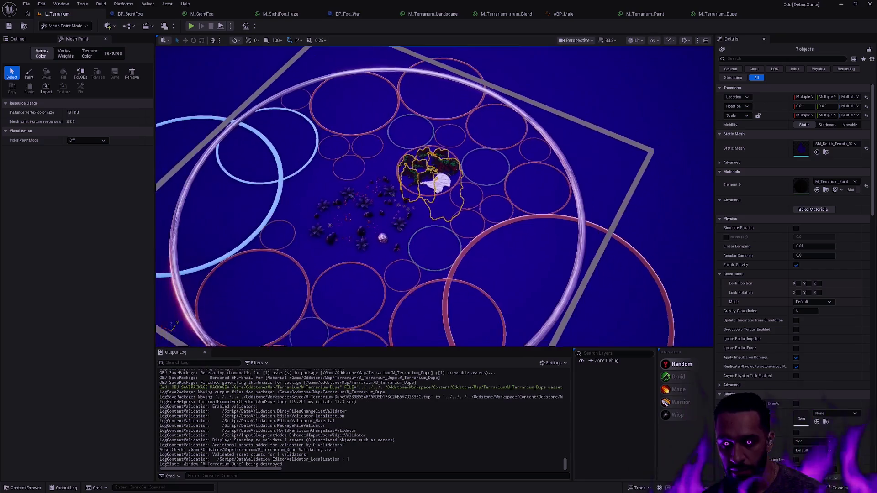
mouse_move(484, 209)
left_mouse_down()
mouse_move(443, 201)
mouse_move(483, 208)
left_mouse_up()
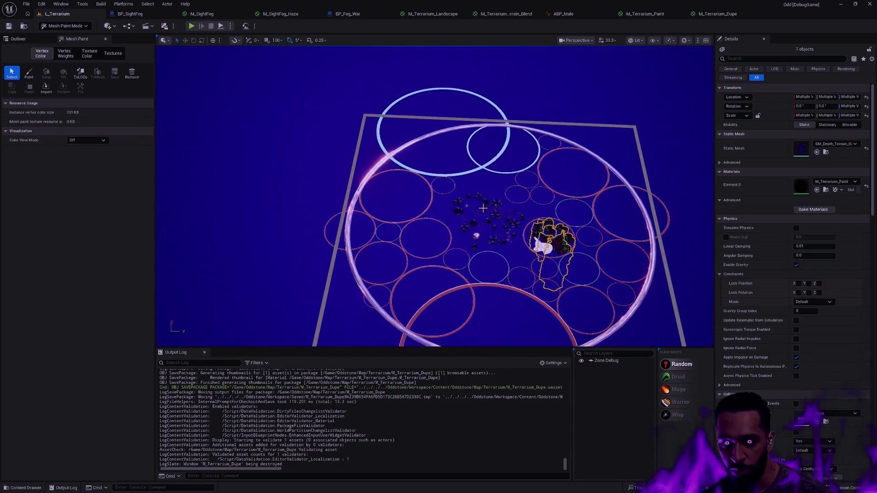
left_click(459, 201)
key("Escape")
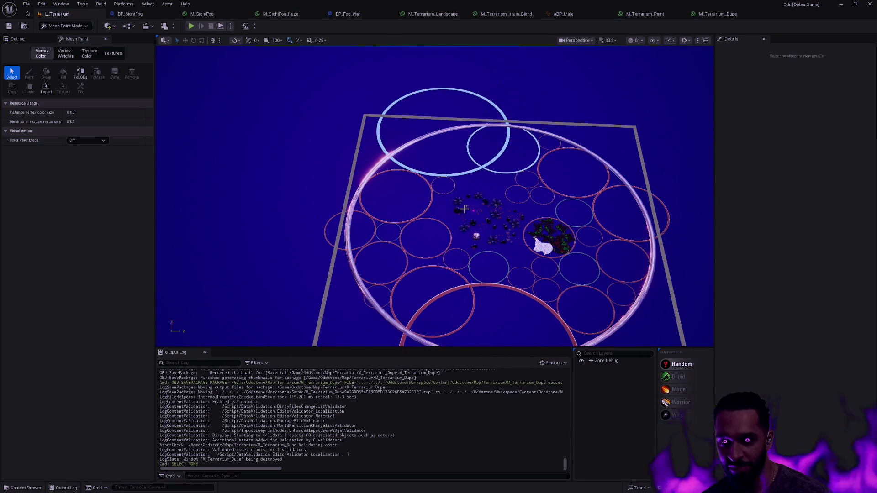
left_click(458, 201)
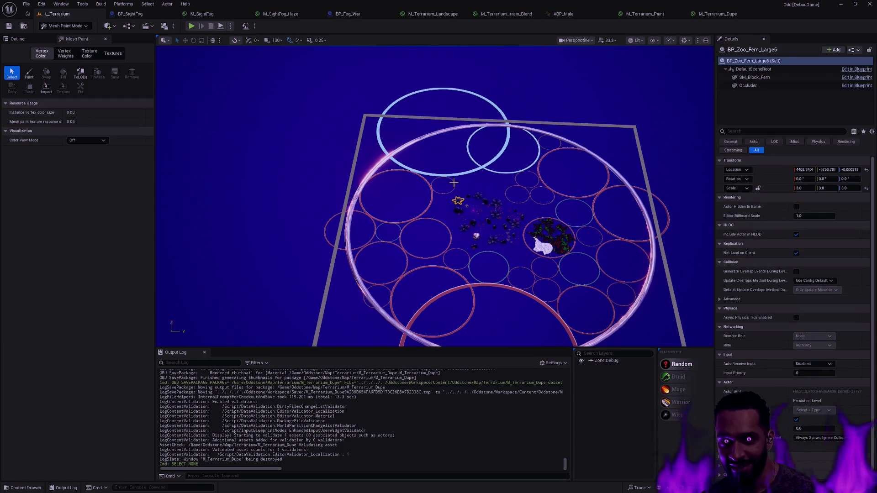
key("shift+1")
left_click(478, 196)
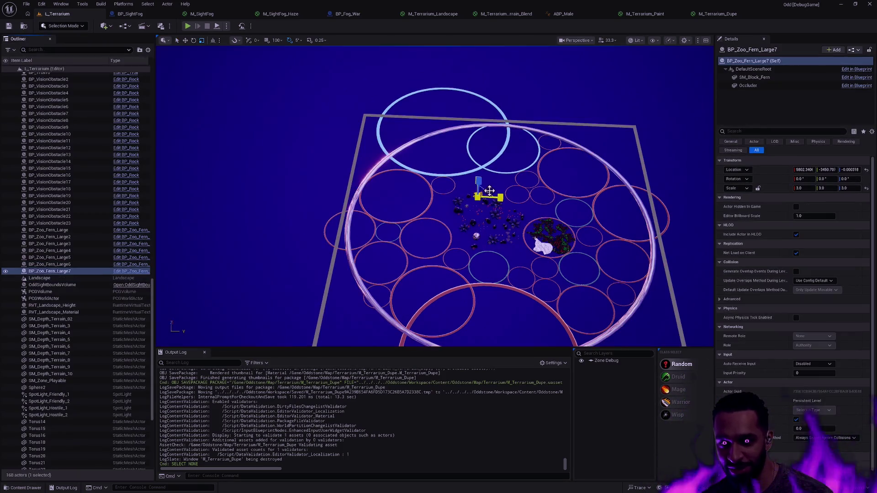
scroll(550, 244, "up", 10)
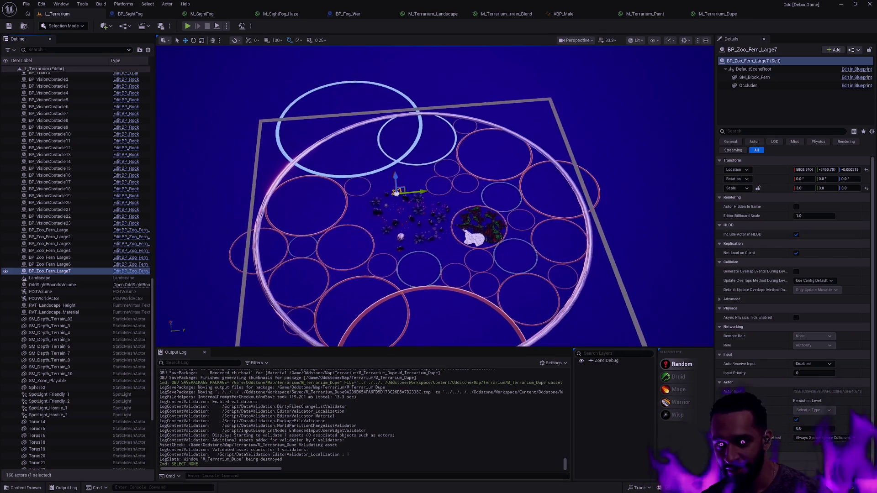
left_click(506, 218)
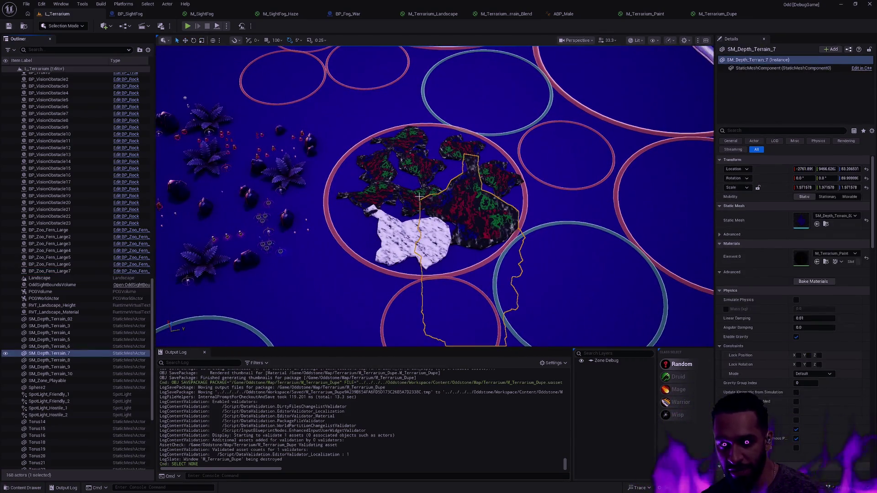
left_click(377, 175, "ctrl")
left_click(412, 145, "ctrl")
left_click(511, 172, "ctrl")
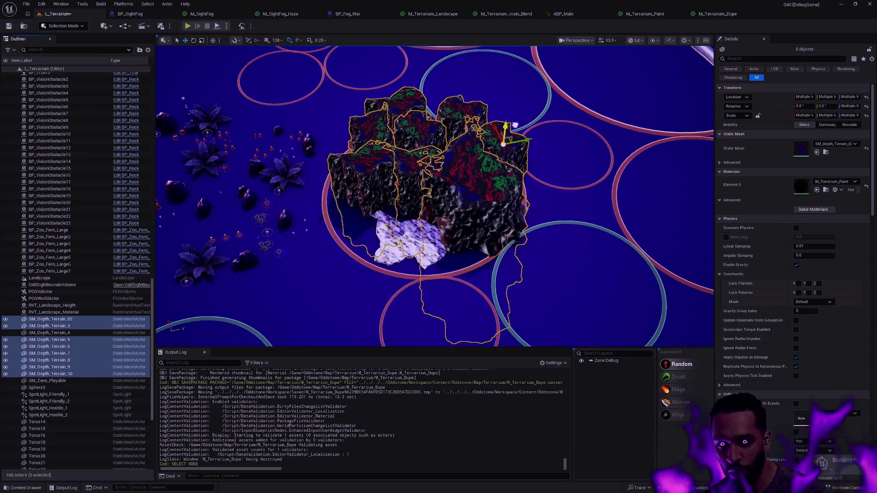
key("Escape")
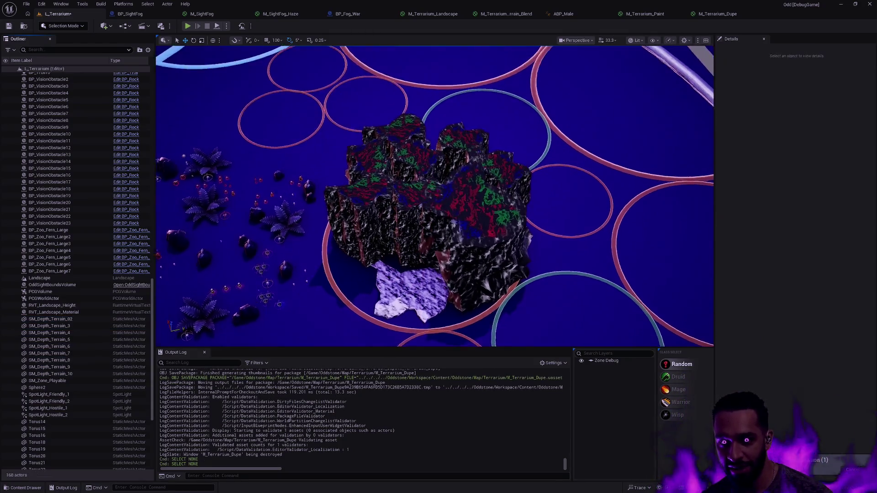
scroll(434, 197, "up", 10)
scroll(434, 196, "down", 8)
scroll(434, 196, "up", 3)
scroll(435, 196, "down", 4)
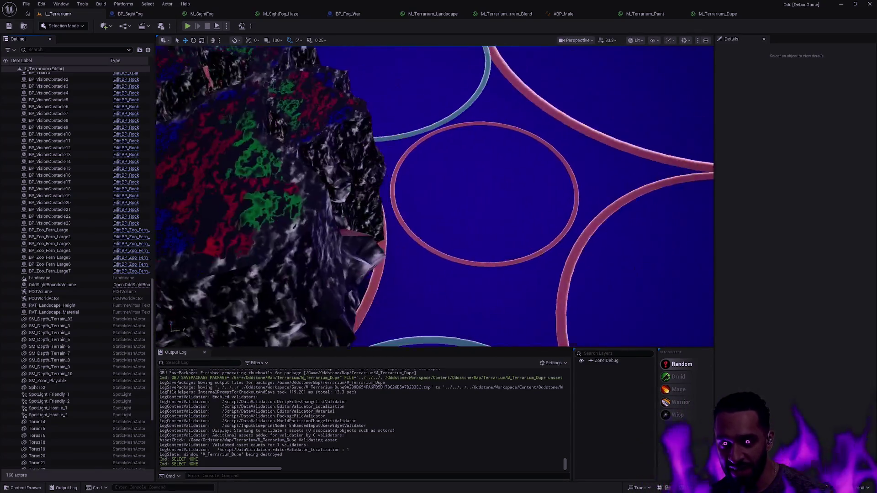
scroll(450, 79, "down", 6)
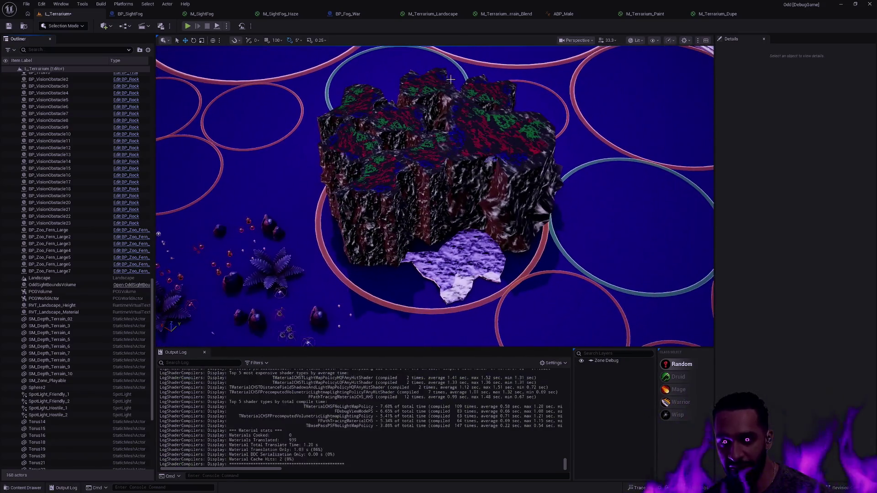
key("ctrl+z")
key("ctrl+z")
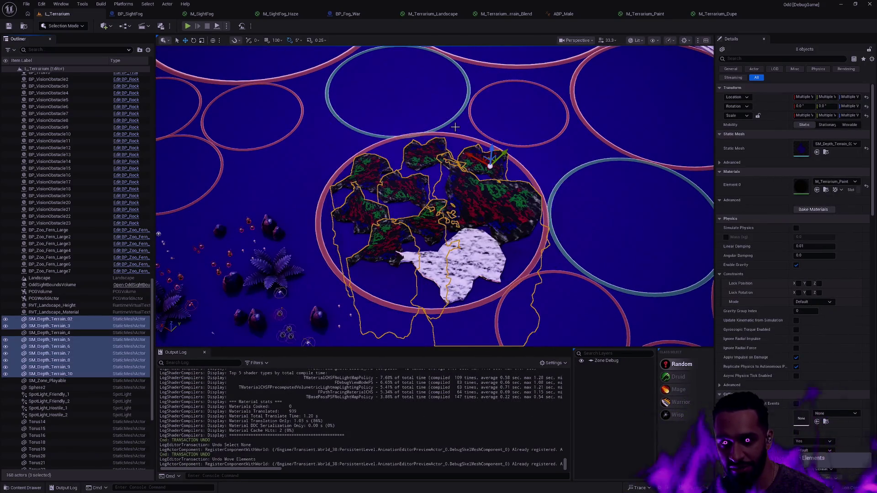
scroll(501, 151, "up", 4)
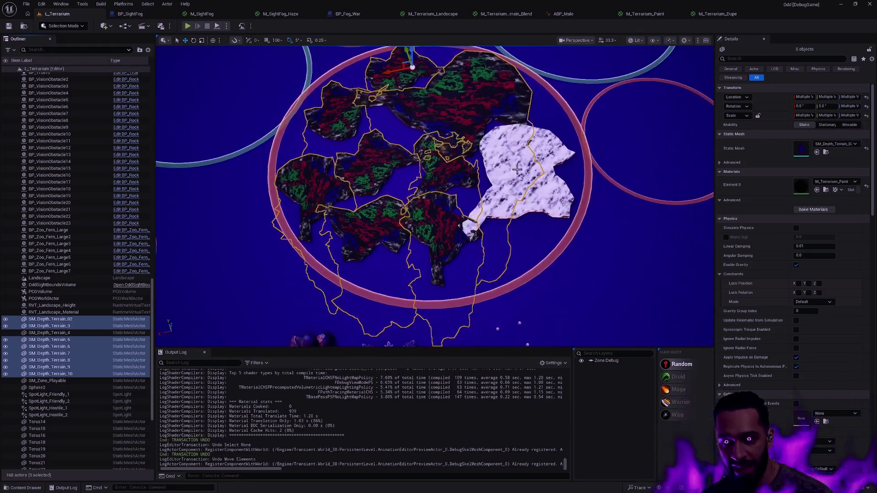
left_click(507, 321)
scroll(507, 322, "up", 5)
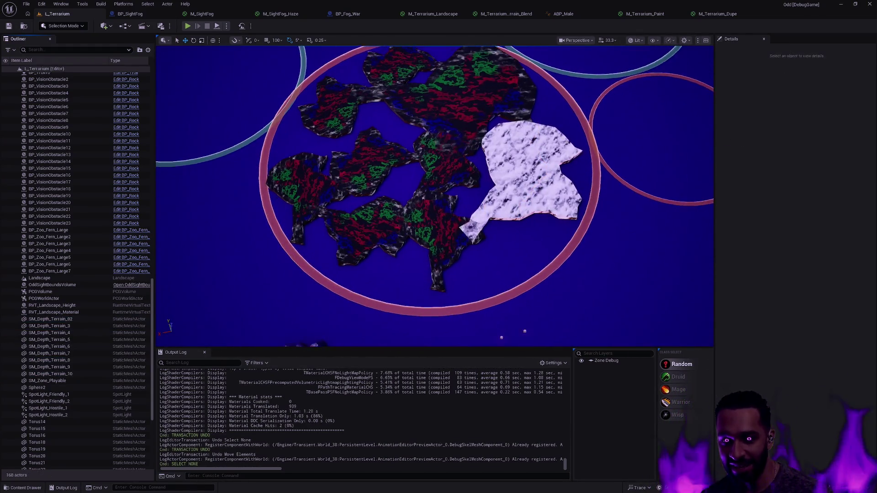
scroll(507, 322, "down", 3)
scroll(507, 321, "up", 3)
key("d")
key("w")
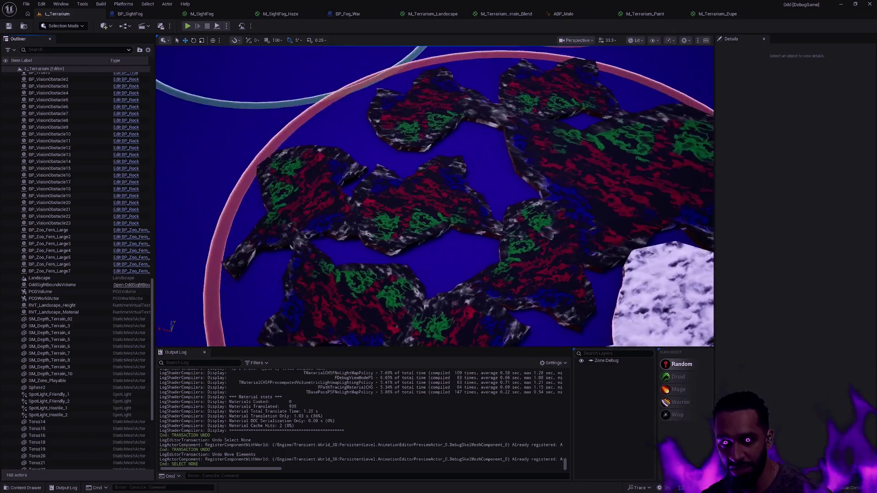
key("s")
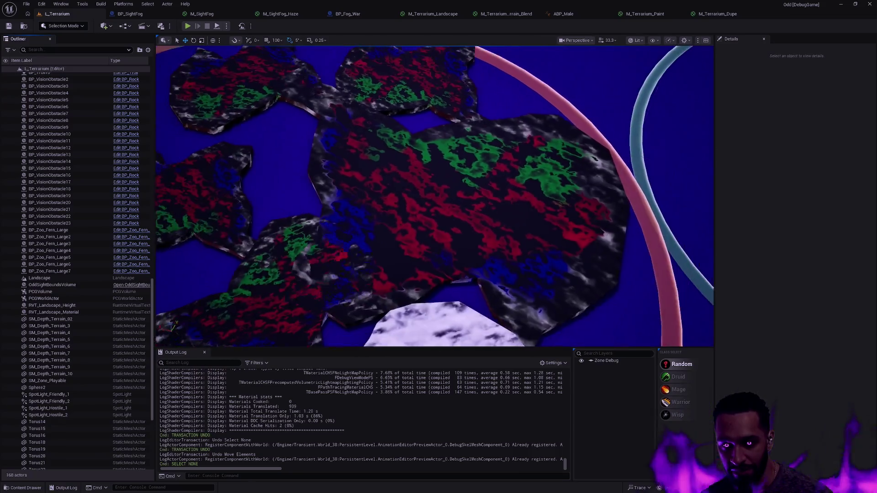
key("s")
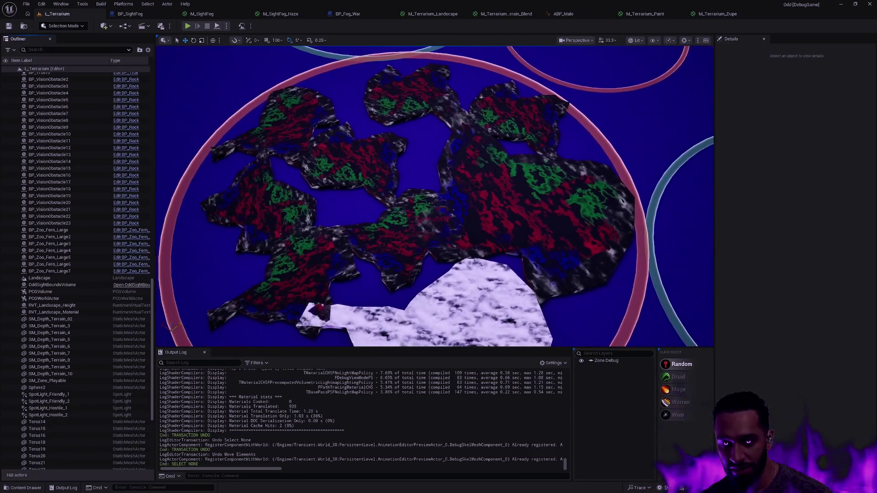
key("s")
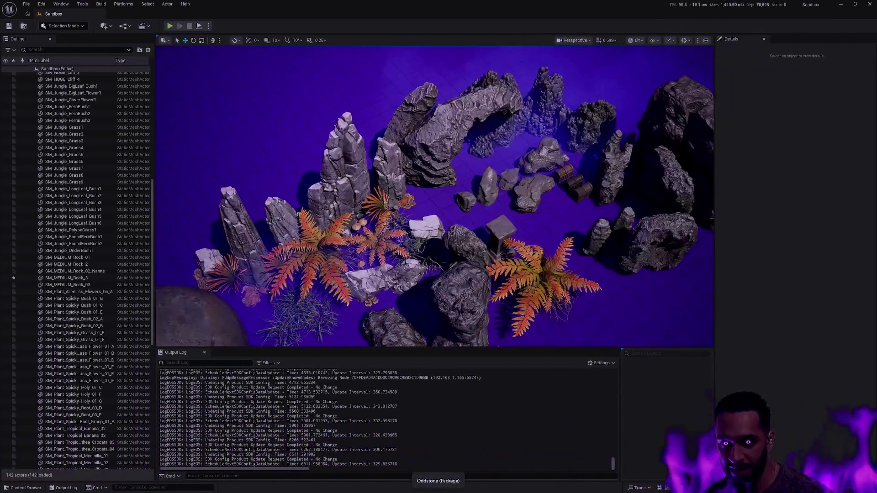
Step: Fly the camera across the Sandbox level past the stone head, glowing red pillars, rocks and ferns
key("a")
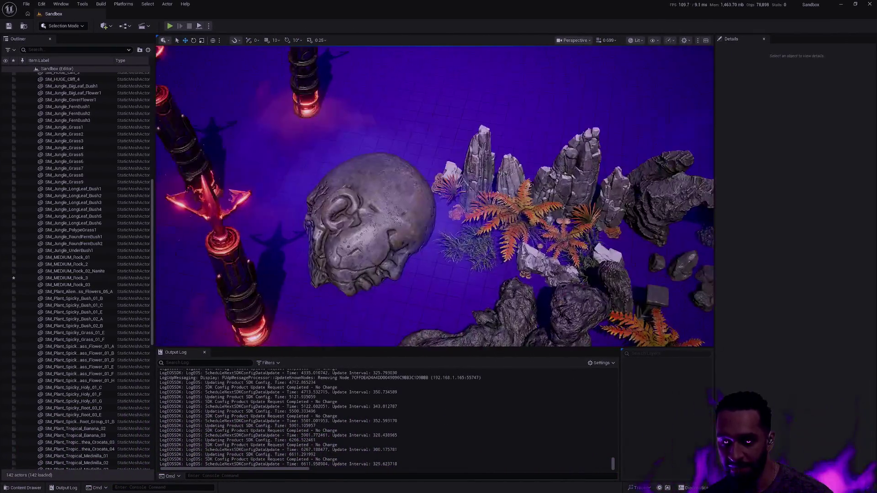
key("w")
key("d")
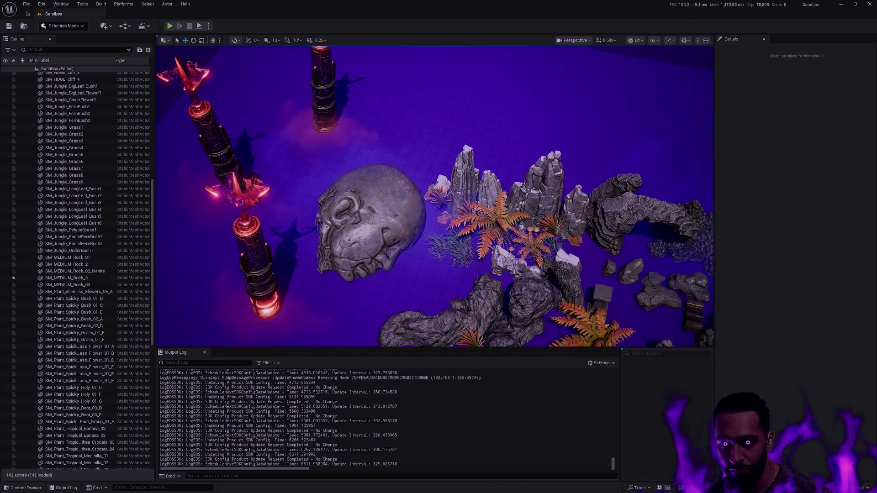
key("a")
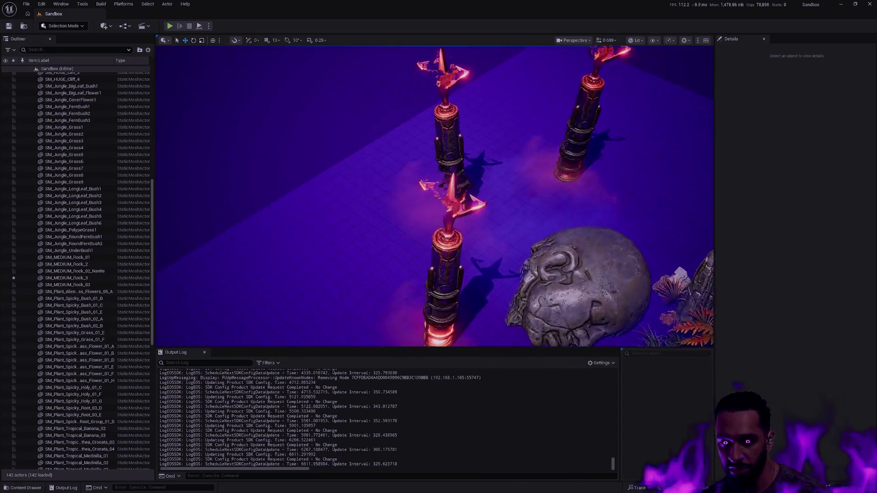
key("d")
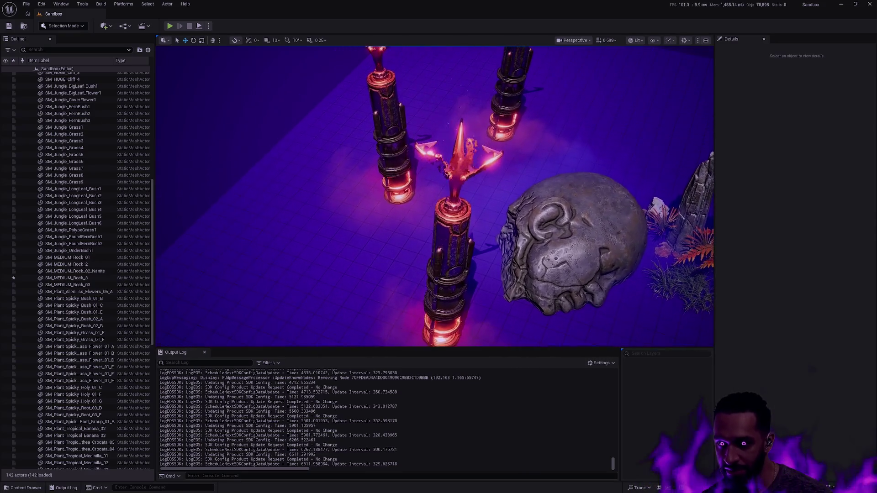
key("a")
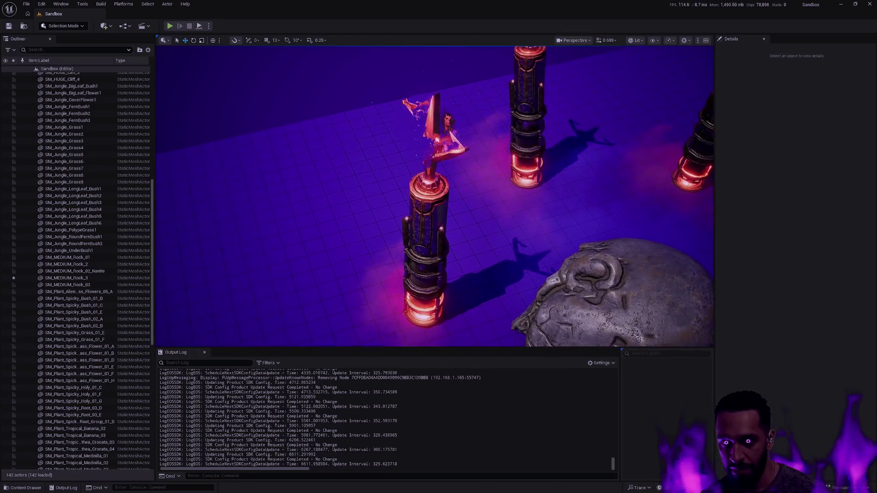
key("w")
key("d")
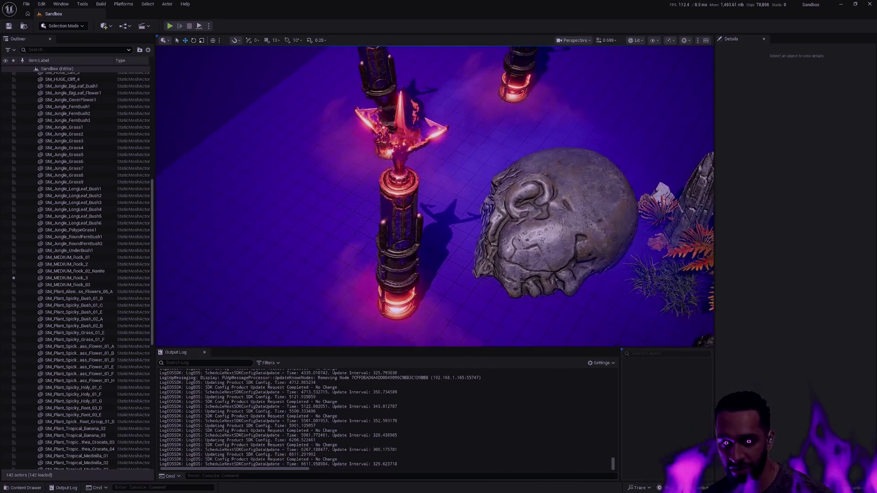
key("d")
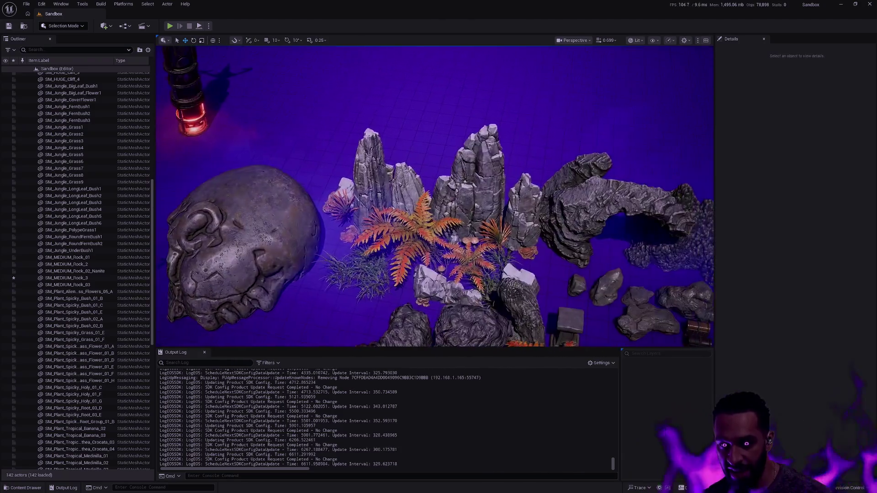
key("a")
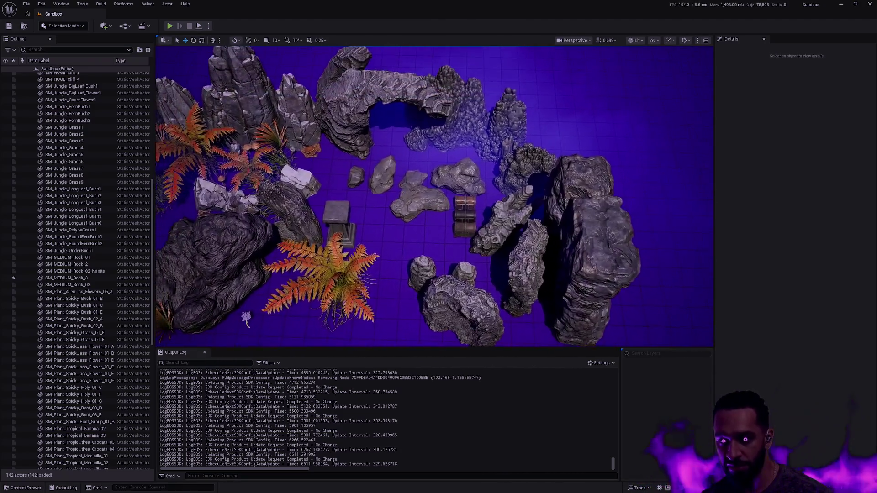
key("w")
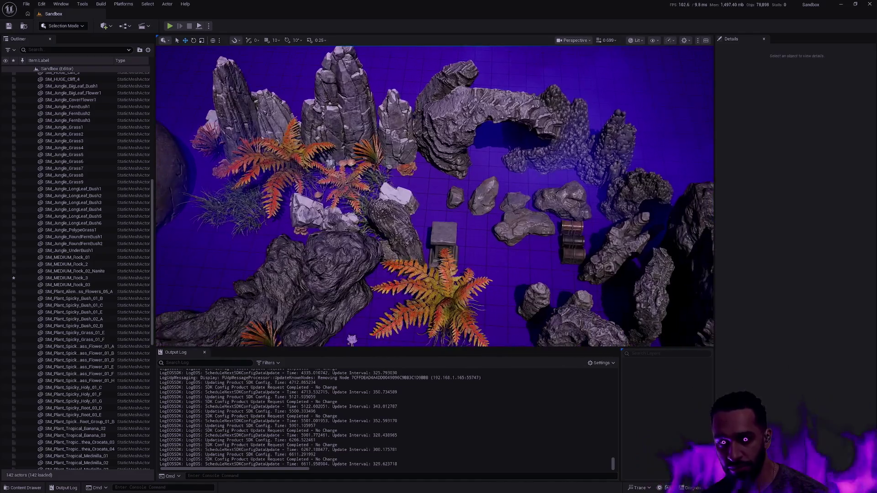
key("d")
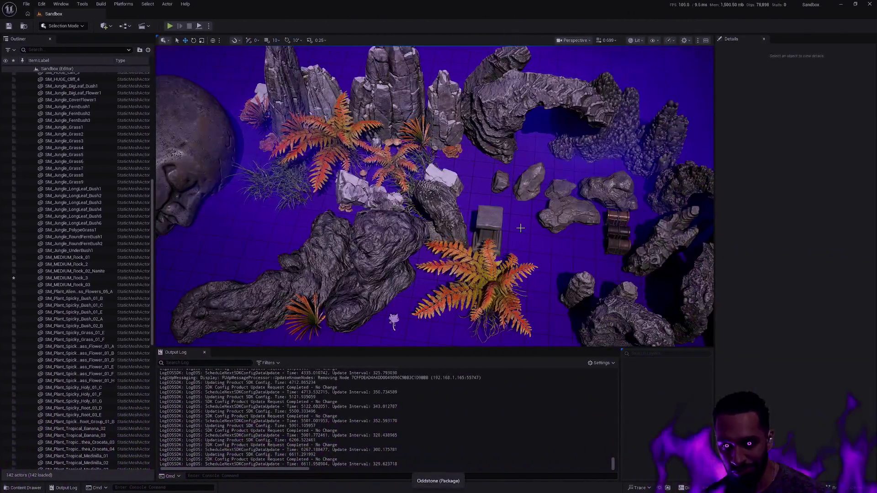
key("d")
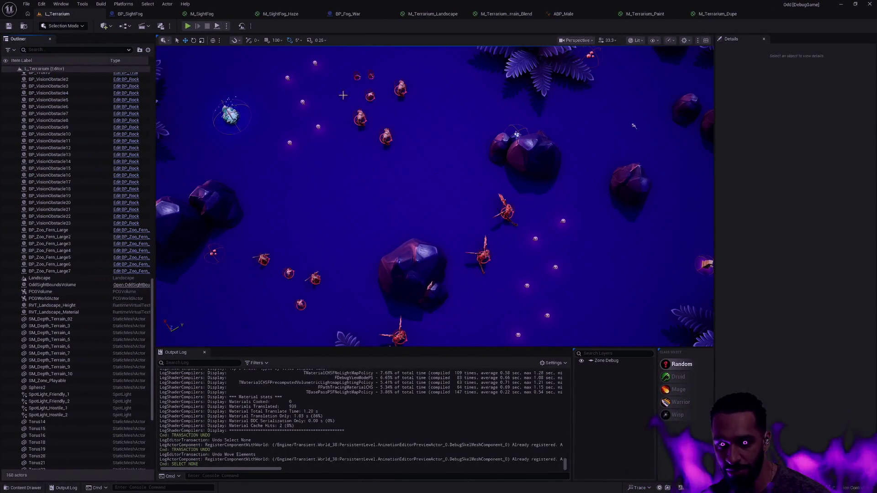
Step: Start a Play-In-Editor session of the L_Terrarium level with Alt+P
key("alt+p")
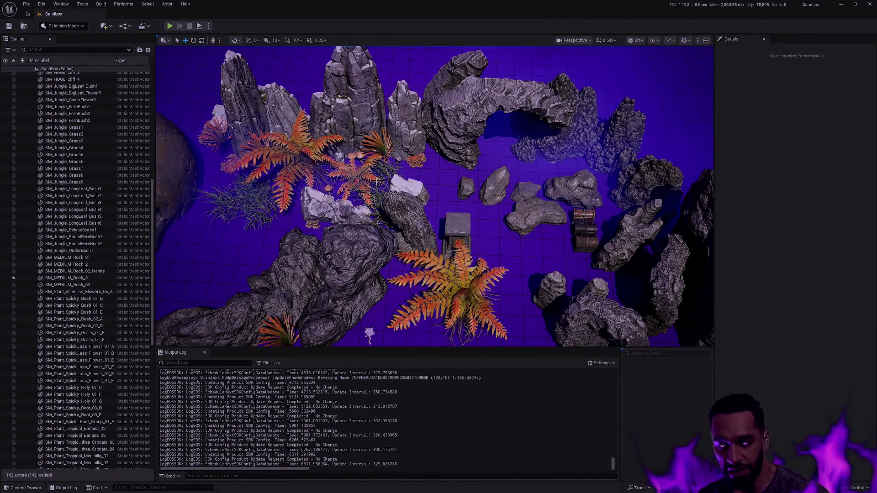
Step: Fly the Sandbox camera in over the rocks and ferns and select the BP_Tower pillar
mouse_move(494, 267)
left_mouse_down()
mouse_move(468, 240)
mouse_move(468, 185)
mouse_move(468, 212)
left_mouse_up()
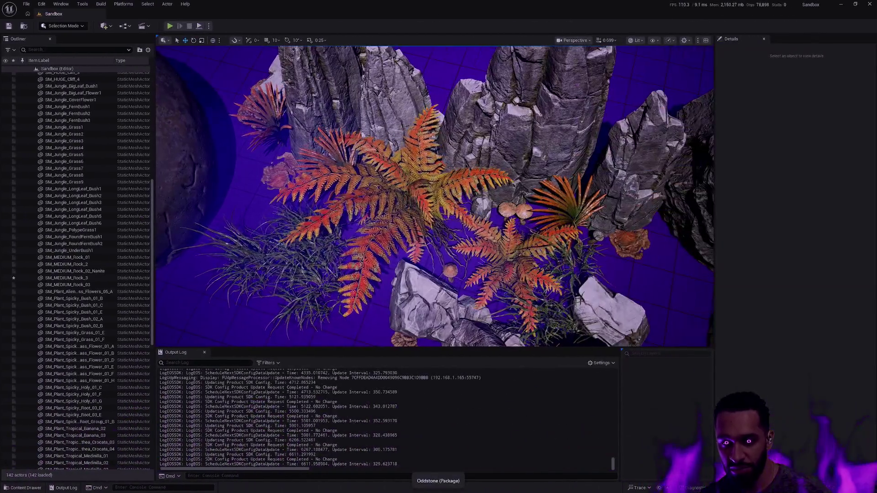
scroll(424, 213, "down", 10)
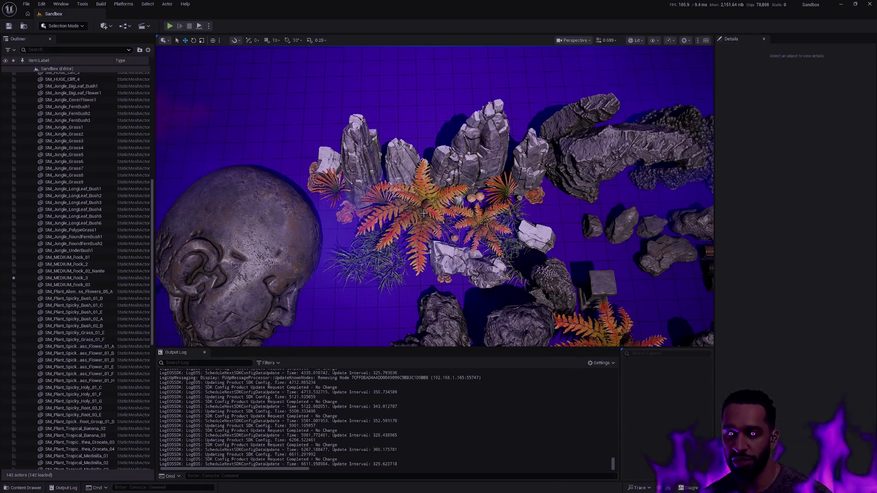
mouse_move(424, 212)
left_mouse_down()
mouse_move(379, 137)
mouse_move(306, 130)
left_mouse_up()
key("w")
mouse_move(434, 196)
left_mouse_down()
mouse_move(525, 178)
mouse_move(435, 215)
left_mouse_up()
mouse_move(553, 257)
left_mouse_down()
mouse_move(457, 250)
mouse_move(450, 237)
left_mouse_up()
left_click(447, 218)
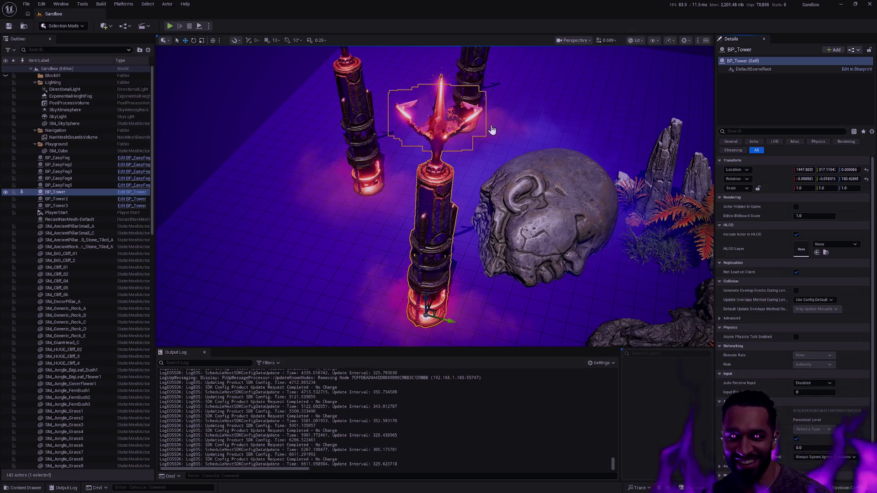
Step: Open BP_Tower in its 3D viewport, focus on the Crown and undo its accidental move
key("ctrl+e")
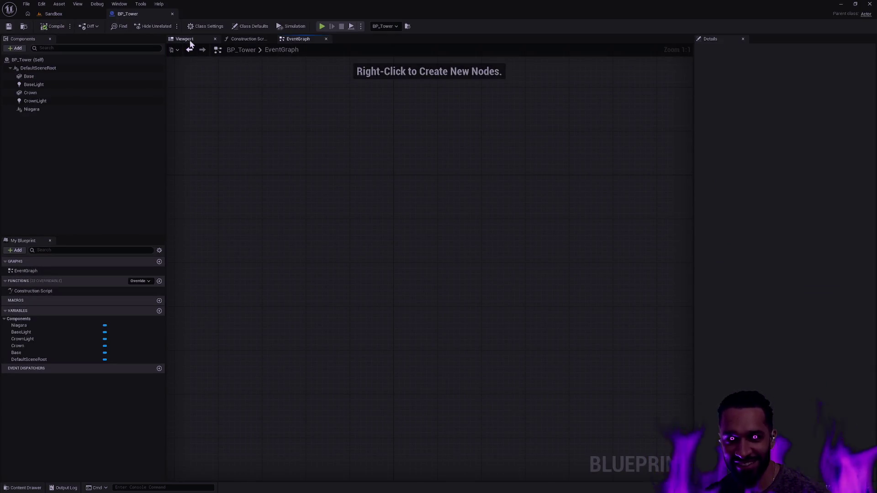
left_click(190, 40)
mouse_move(520, 214)
left_mouse_down()
mouse_move(484, 242)
mouse_move(520, 215)
left_mouse_up()
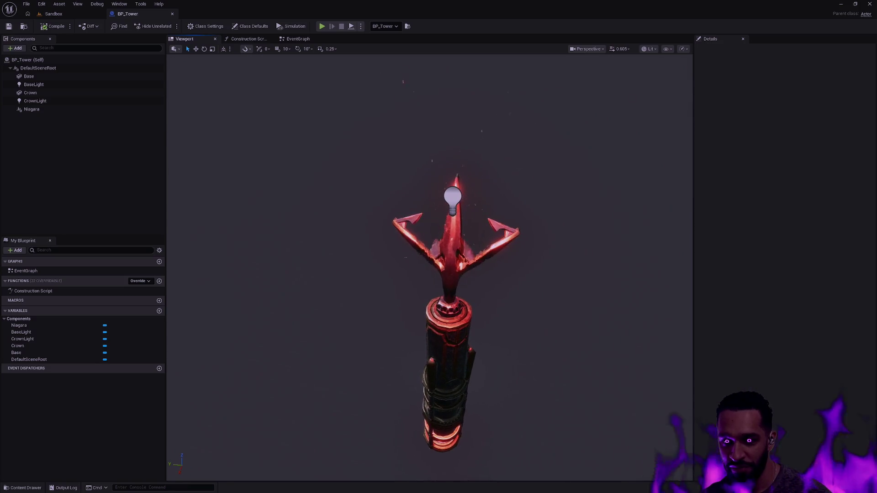
left_click(455, 255)
key("f")
mouse_move(453, 324)
left_mouse_down()
mouse_move(410, 349)
mouse_move(405, 319)
left_mouse_up()
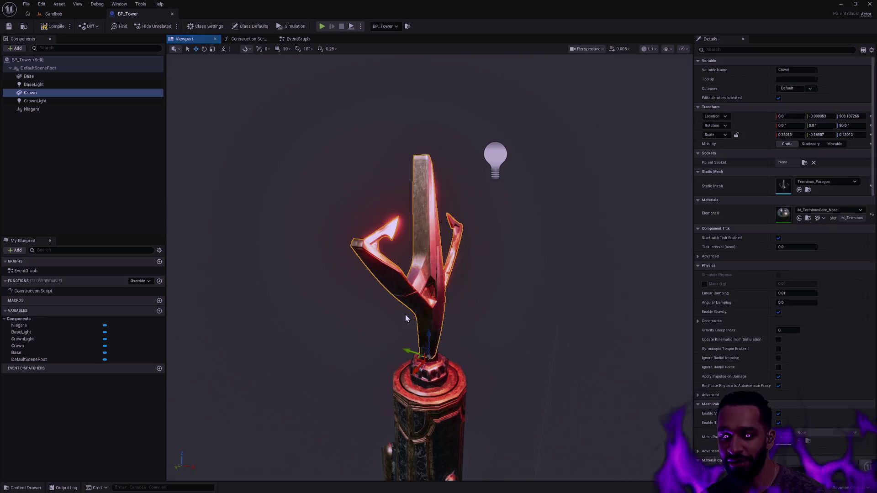
mouse_move(490, 309)
left_mouse_down()
mouse_move(464, 229)
mouse_move(479, 319)
mouse_move(403, 298)
mouse_move(576, 309)
mouse_move(564, 305)
left_mouse_up()
key("ctrl+z")
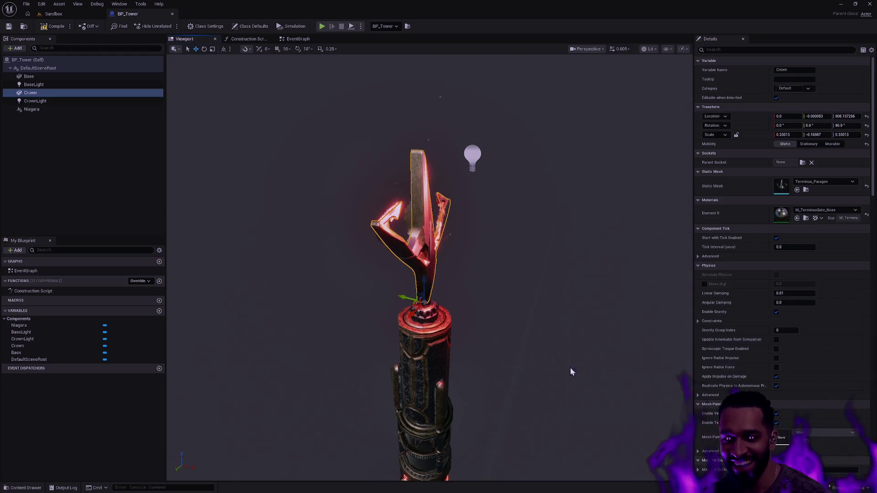
Step: Undo a trial move of the Base, orbit the tower, then return to Sandbox and deselect
left_click(443, 317)
mouse_move(448, 267)
left_mouse_down()
mouse_move(589, 297)
mouse_move(281, 245)
mouse_move(246, 271)
left_mouse_up()
key("ctrl+z")
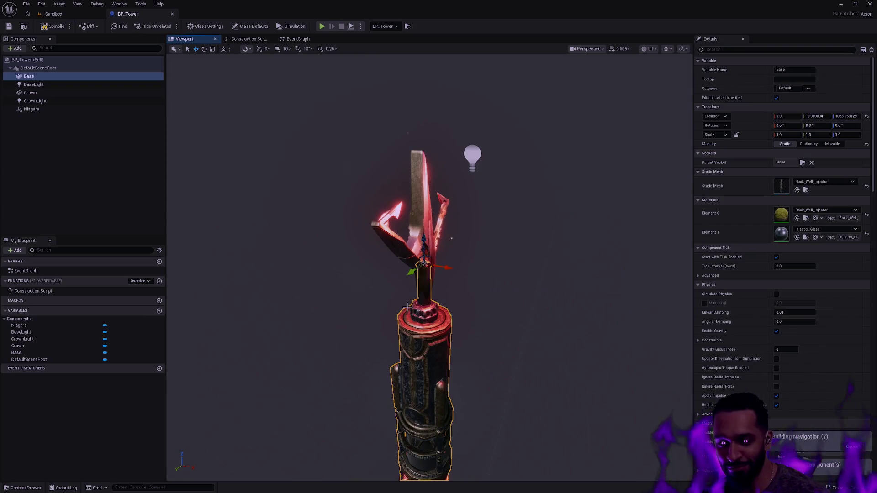
left_click(126, 210)
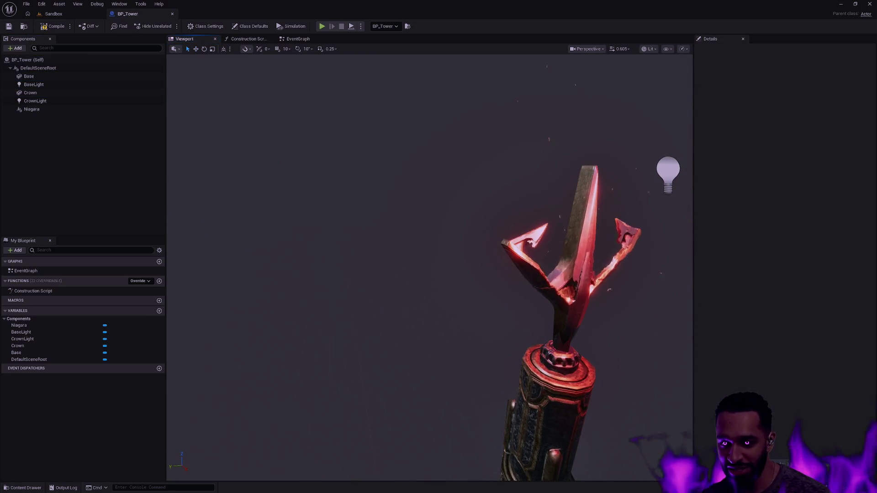
left_click_drag(536, 305, 535, 305)
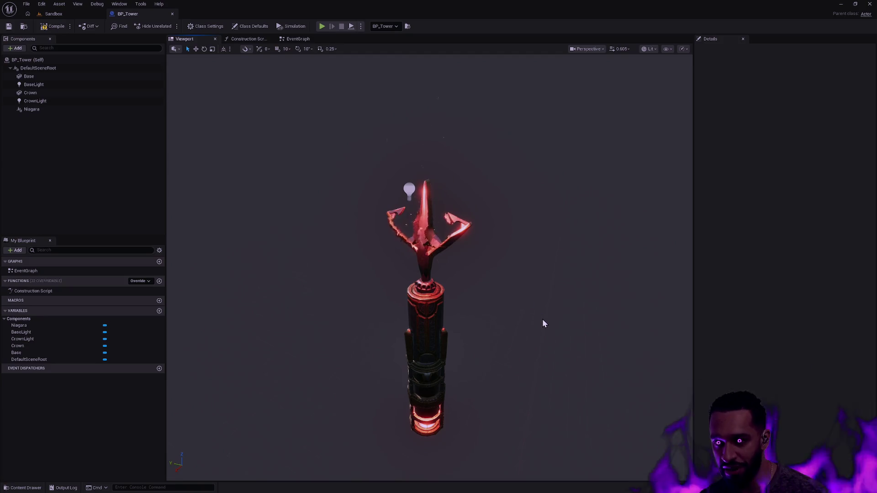
left_click_drag(541, 308, 535, 314)
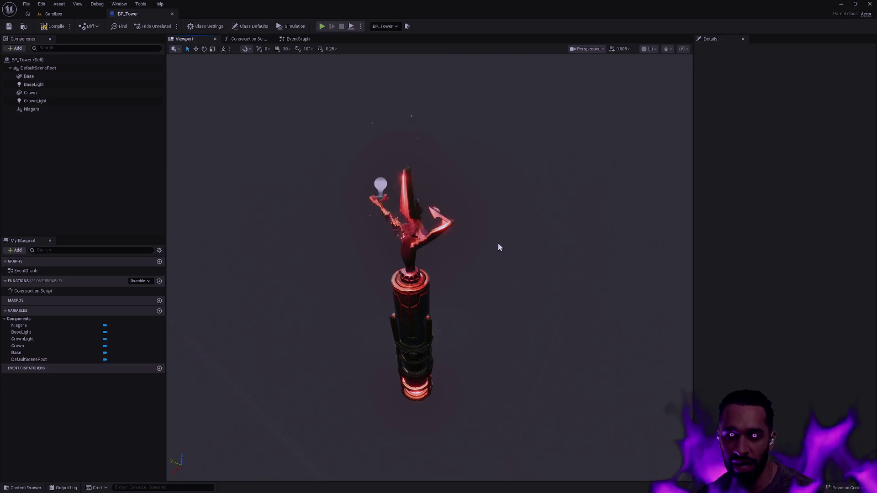
mouse_move(500, 255)
left_mouse_down()
mouse_move(393, 249)
mouse_move(499, 256)
mouse_move(355, 137)
left_mouse_up()
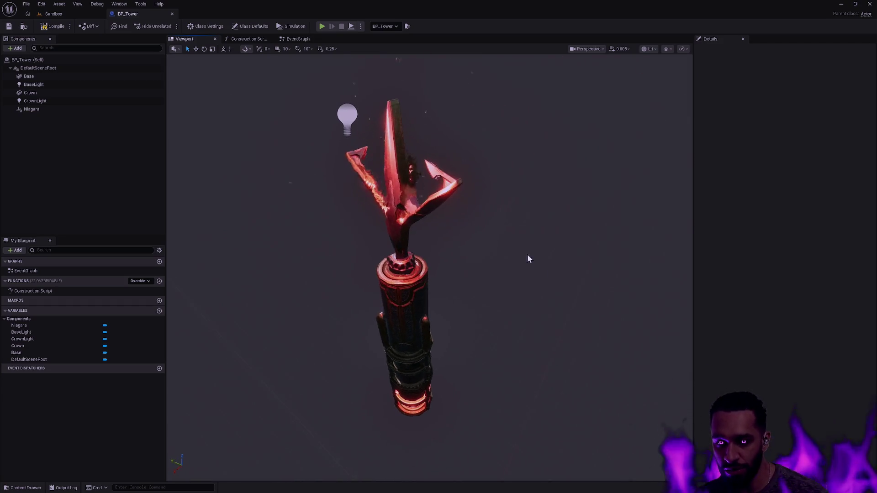
left_click(54, 13)
mouse_move(467, 233)
left_mouse_down()
mouse_move(424, 214)
mouse_move(442, 272)
mouse_move(430, 238)
mouse_move(445, 231)
left_mouse_up()
key("Escape")
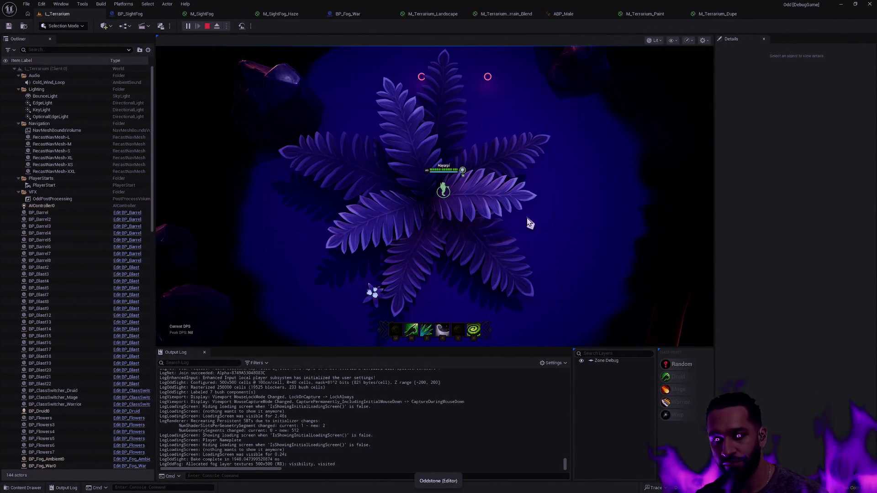
Step: Stop play, tilt to a top-down view of the rocks, then select and deselect SM_Depth_Terrain_7
key("Escape")
mouse_move(434, 196)
left_mouse_down()
mouse_move(438, 203)
mouse_move(436, 194)
left_mouse_up()
mouse_move(565, 212)
left_mouse_down()
mouse_move(533, 197)
mouse_move(426, 280)
mouse_move(498, 194)
left_mouse_up()
left_click(570, 208)
key("Escape")
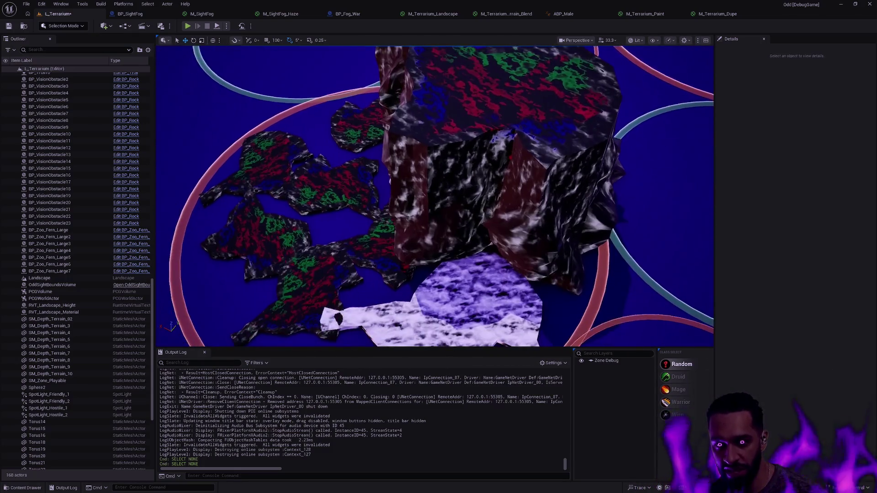
Step: Clear the selection, fly the camera back over the whole ring arena and select the landscape
key("ctrl+z")
key("ctrl+z")
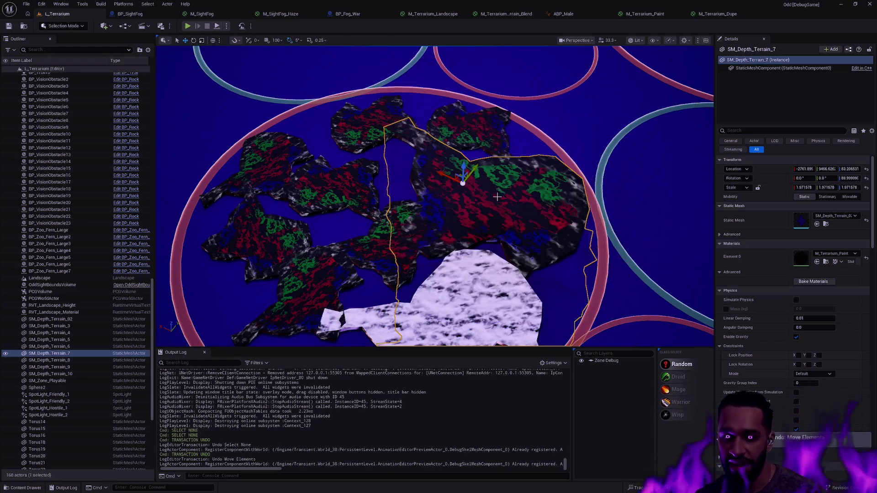
key("Escape")
scroll(499, 194, "down", 5)
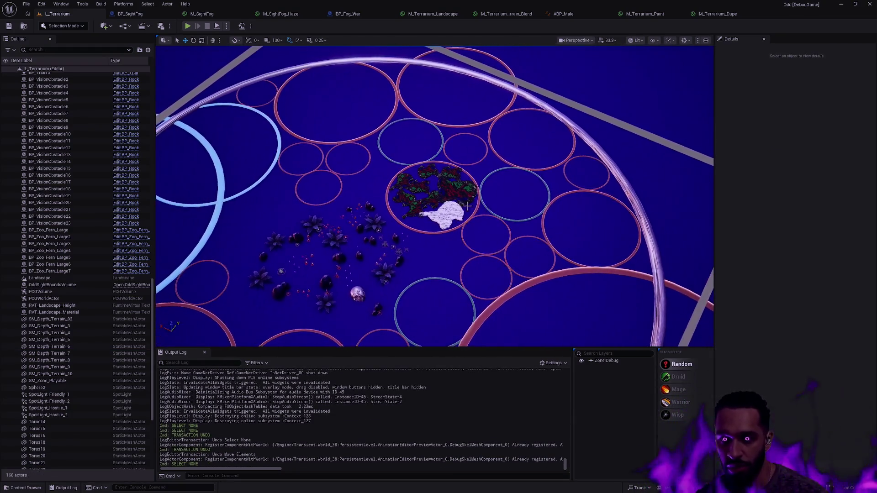
mouse_move(499, 194)
left_mouse_down()
mouse_move(437, 201)
mouse_move(418, 109)
mouse_move(505, 214)
left_mouse_up()
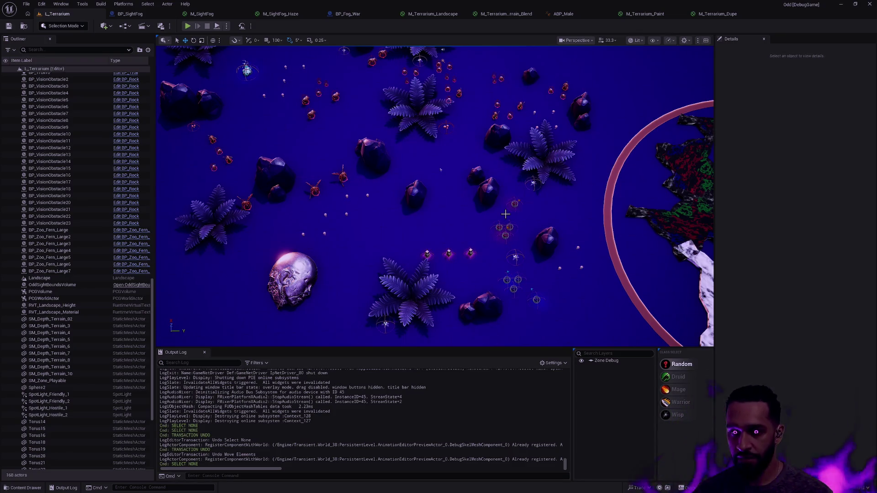
left_click(629, 170)
mouse_move(593, 217)
left_mouse_down()
mouse_move(596, 263)
mouse_move(590, 218)
left_mouse_up()
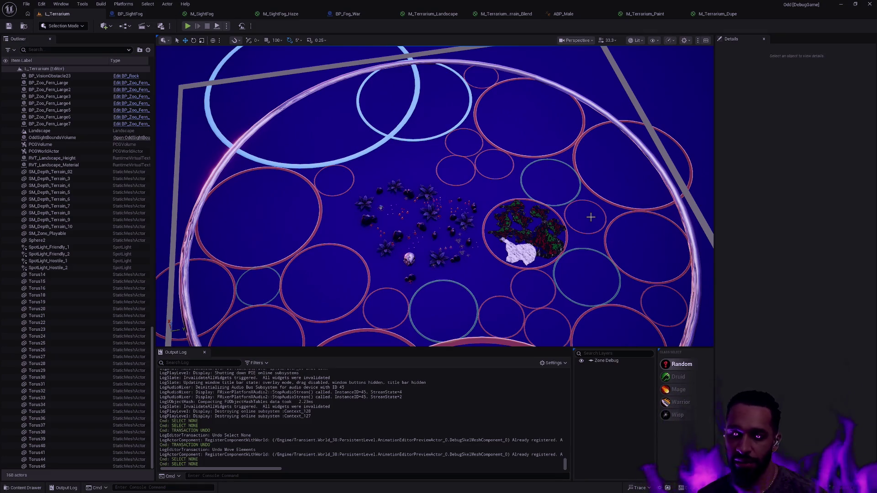
left_click(567, 240)
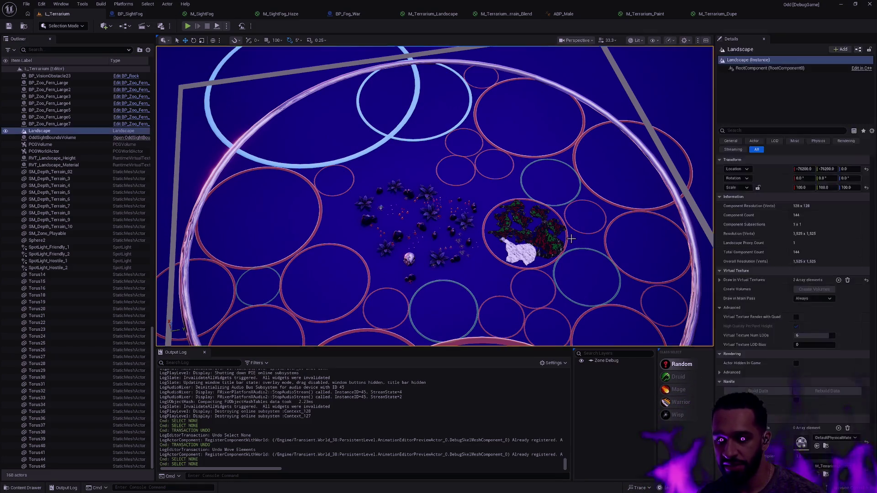
Step: Deselect, move the camera over the arena and zoom in and out on the terrain patches
left_click(542, 252)
left_click_drag(542, 253, 475, 228)
scroll(475, 229, "up", 10)
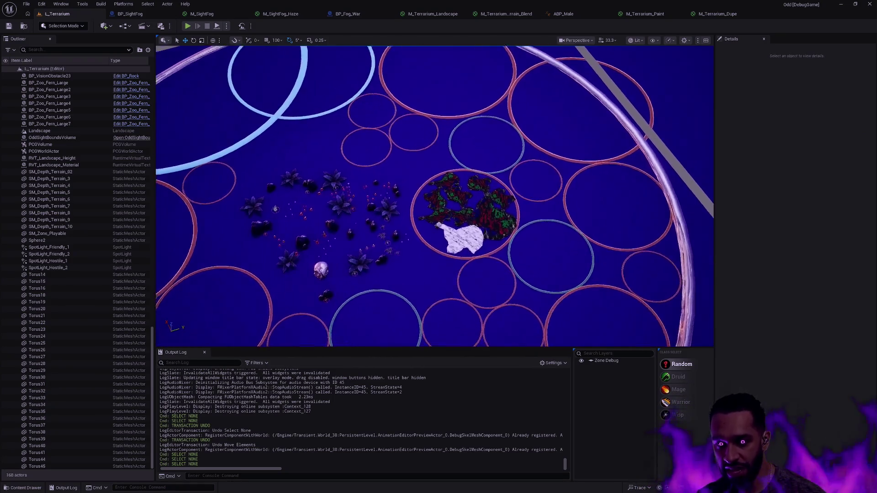
scroll(434, 196, "down", 5)
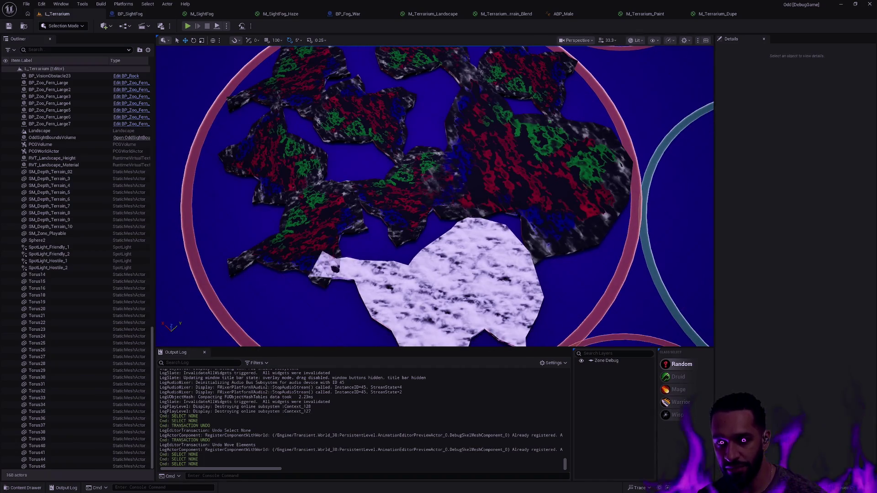
scroll(434, 196, "up", 6)
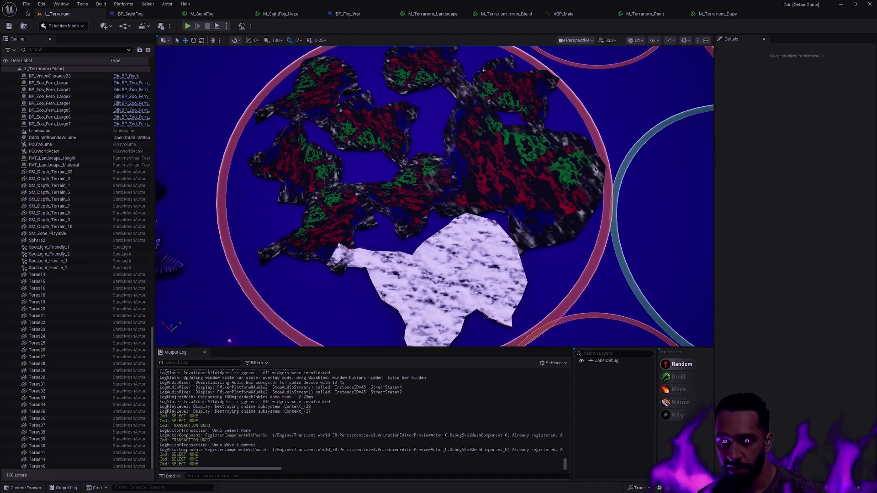
scroll(434, 197, "down", 5)
scroll(434, 196, "up", 5)
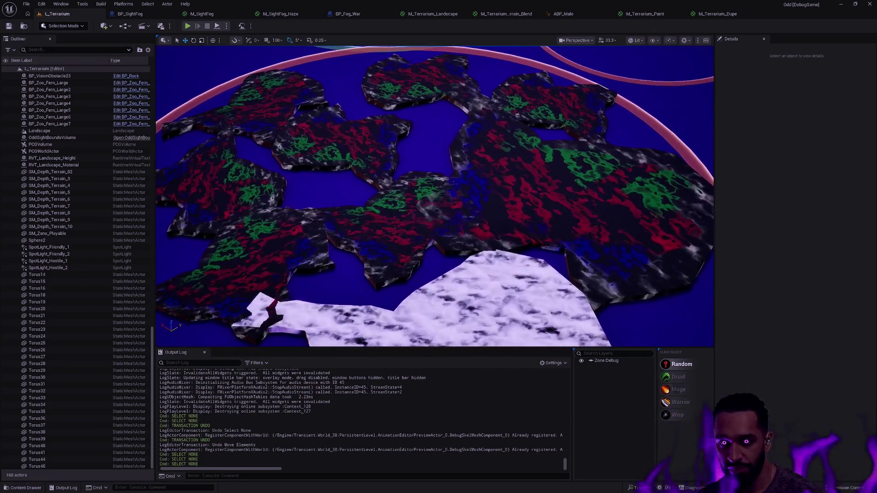
scroll(547, 212, "down", 3)
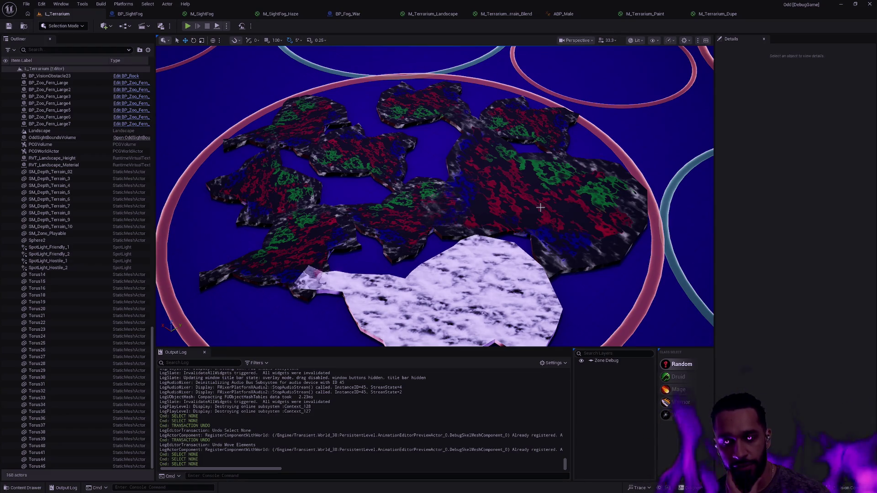
Step: Zoom in on the white rock, then float the M_Terrarium_Dupe editor in its own window
scroll(559, 229, "down", 10)
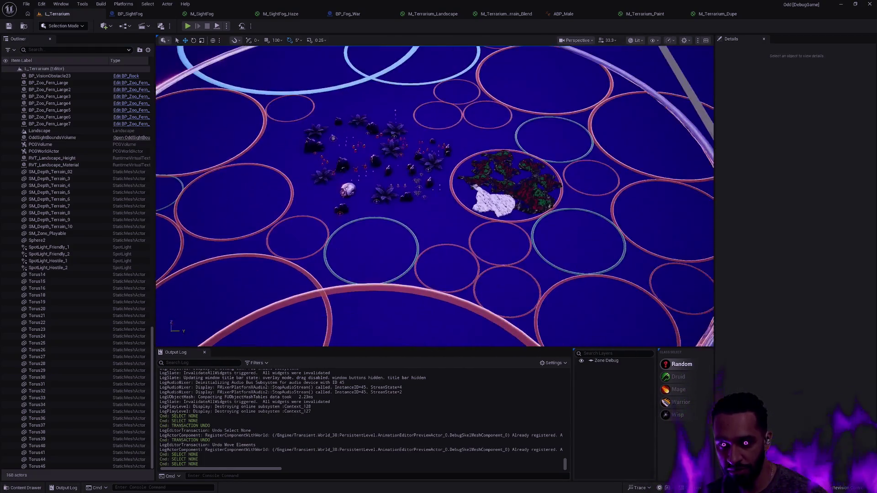
scroll(434, 197, "up", 3)
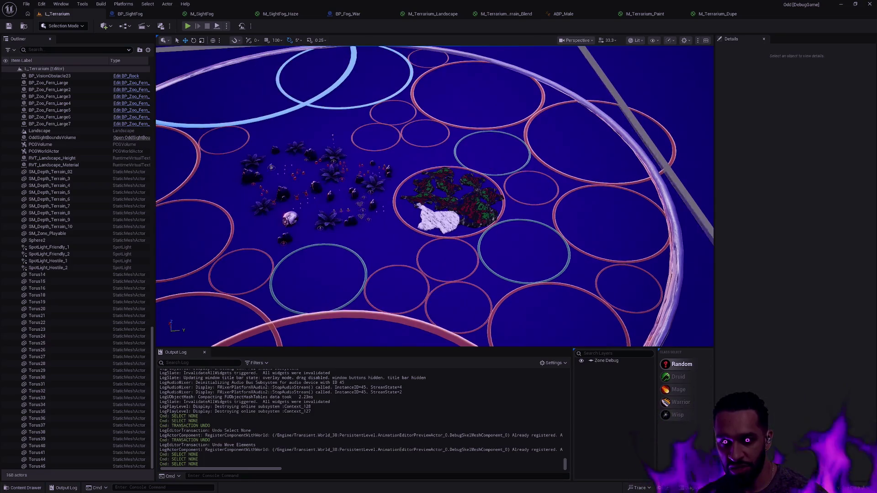
scroll(434, 196, "up", 5)
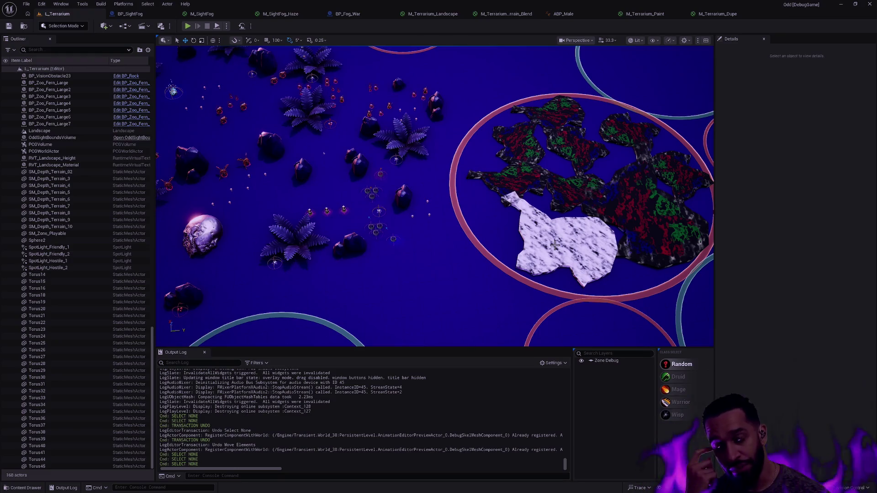
scroll(574, 198, "up", 8)
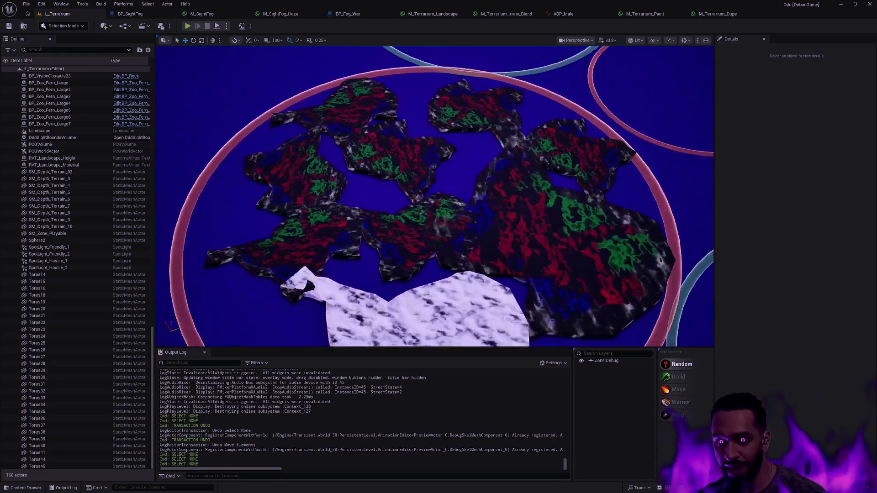
scroll(434, 197, "down", 5)
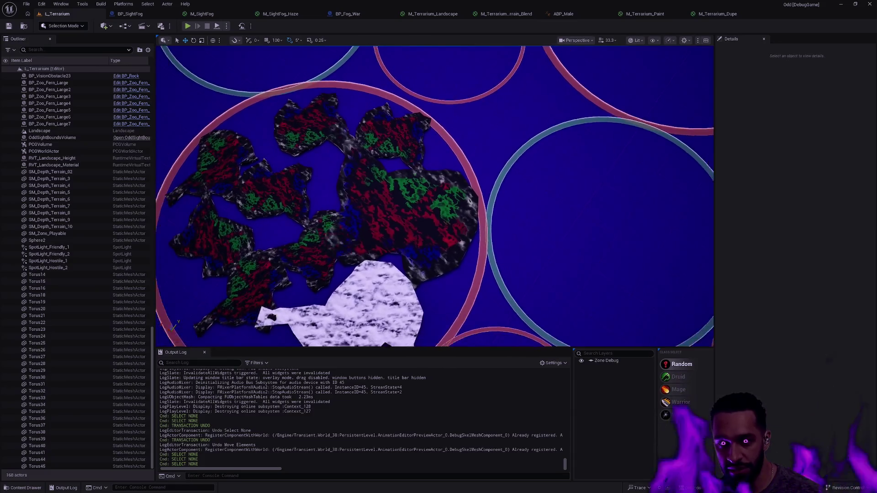
scroll(434, 196, "up", 4)
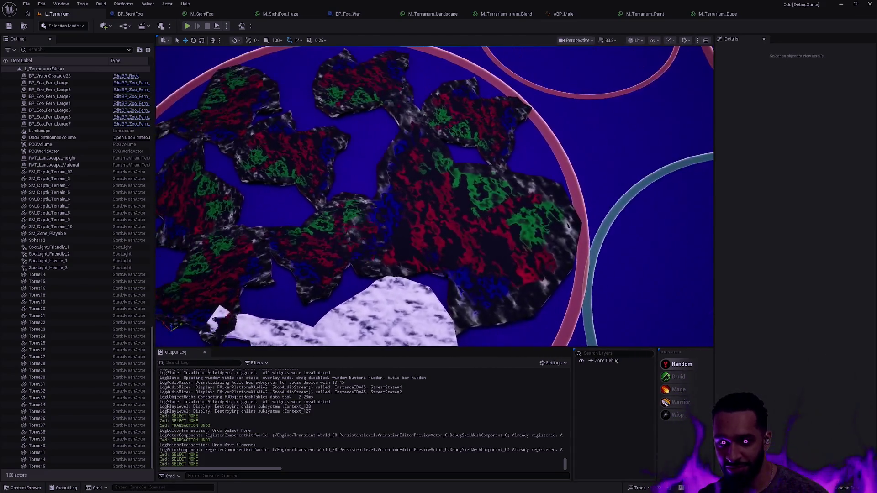
scroll(587, 249, "up", 4)
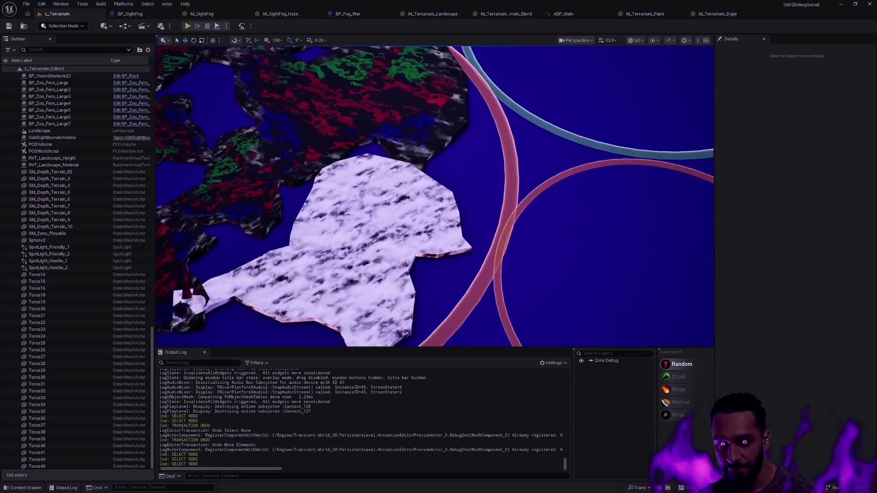
mouse_move(731, 13)
left_mouse_down()
mouse_move(664, 151)
mouse_move(618, 151)
left_mouse_up()
Step: Dock the M_Terrarium_Dupe editor beside the L_Terrarium viewport and jump its graph to the output node
left_click(61, 15)
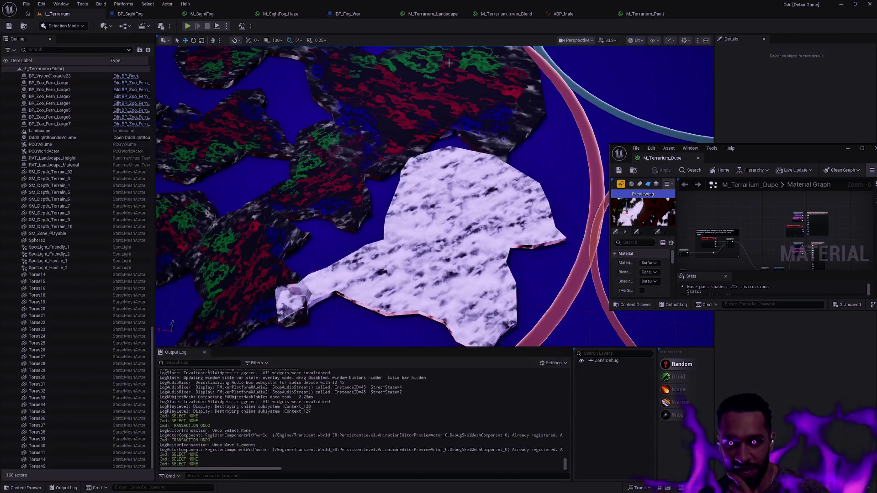
left_click_drag(760, 155, 874, 156)
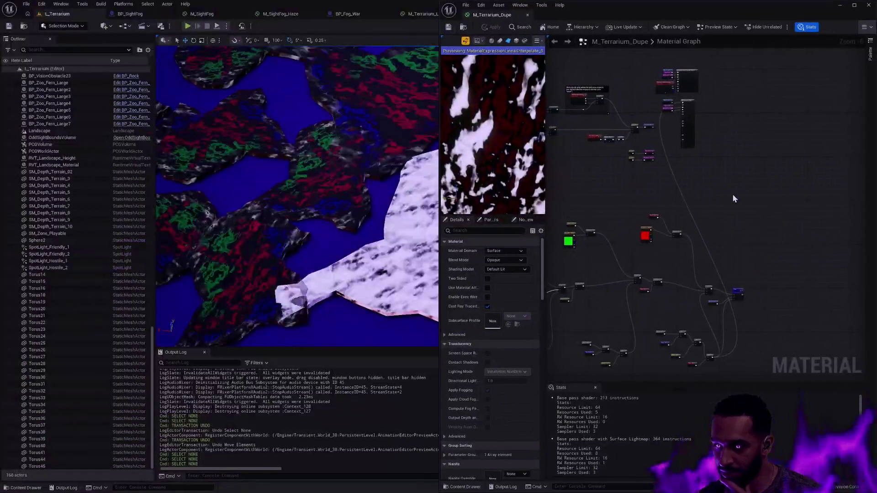
scroll(768, 182, "up", 3)
mouse_move(752, 177)
left_mouse_down()
mouse_move(685, 142)
mouse_move(692, 154)
left_mouse_up()
left_click(695, 116, "ctrl")
scroll(694, 119, "down", 4)
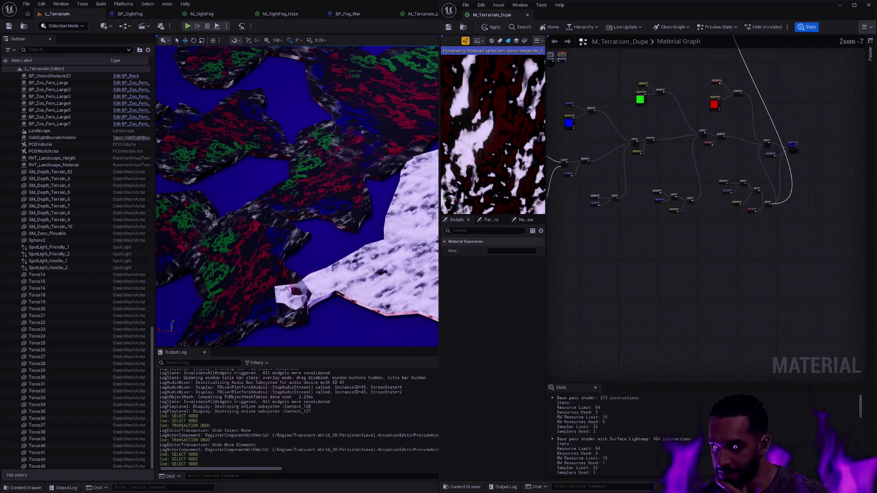
mouse_move(677, 213)
left_mouse_down()
mouse_move(691, 260)
mouse_move(685, 201)
left_mouse_up()
scroll(637, 238, "up", 4)
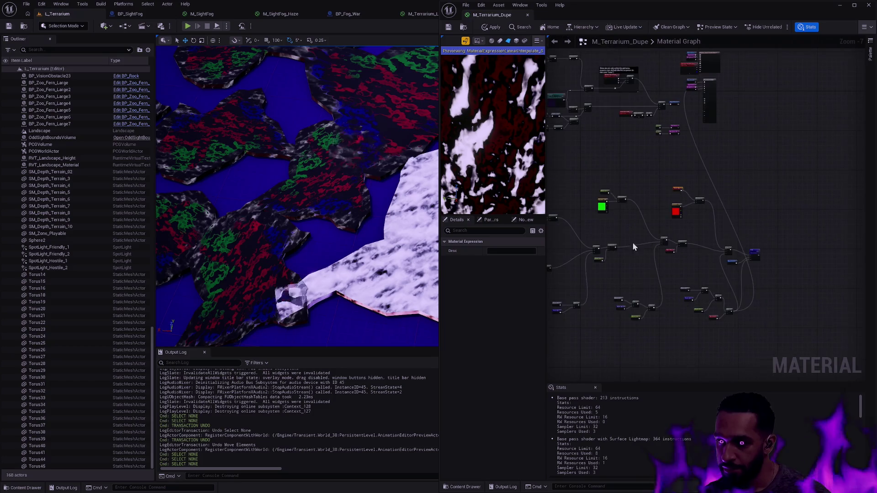
key("Home")
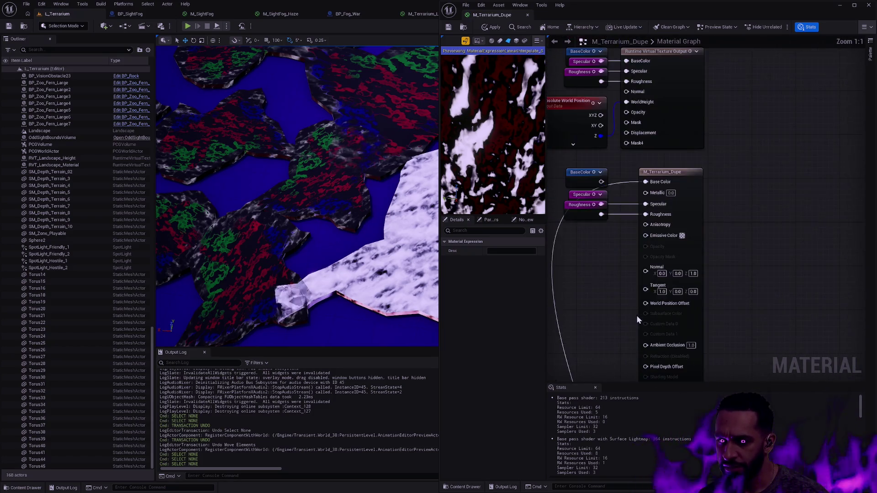
Step: Frame the Mask, Multiply and Constant nodes while flying the level camera close to the white rock
left_click_drag(618, 282, 649, 28)
left_click_drag(297, 196, 288, 185)
mouse_move(710, 290)
left_mouse_down()
mouse_move(738, 182)
mouse_move(730, 162)
mouse_move(686, 192)
left_mouse_up()
scroll(684, 180, "down", 4)
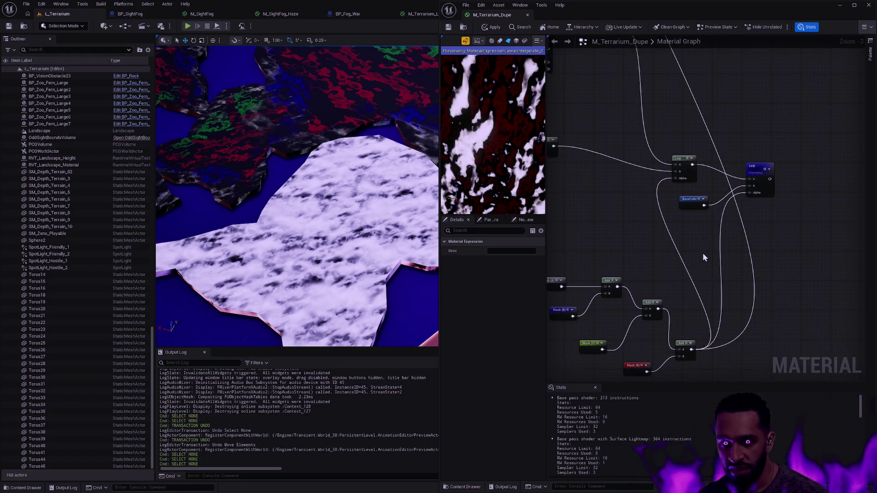
mouse_move(402, 247)
left_mouse_down()
mouse_move(400, 228)
mouse_move(416, 249)
left_mouse_up()
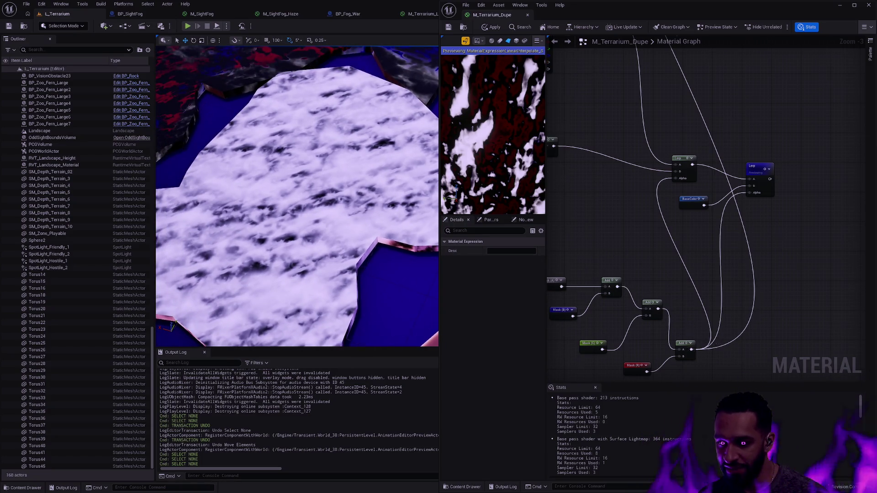
left_click_drag(715, 334, 796, 330)
mouse_move(640, 233)
left_mouse_down()
mouse_move(687, 302)
mouse_move(699, 281)
mouse_move(759, 280)
mouse_move(802, 171)
mouse_move(777, 175)
mouse_move(710, 261)
mouse_move(728, 229)
mouse_move(830, 241)
mouse_move(700, 260)
mouse_move(618, 251)
left_mouse_up()
right_click(755, 198)
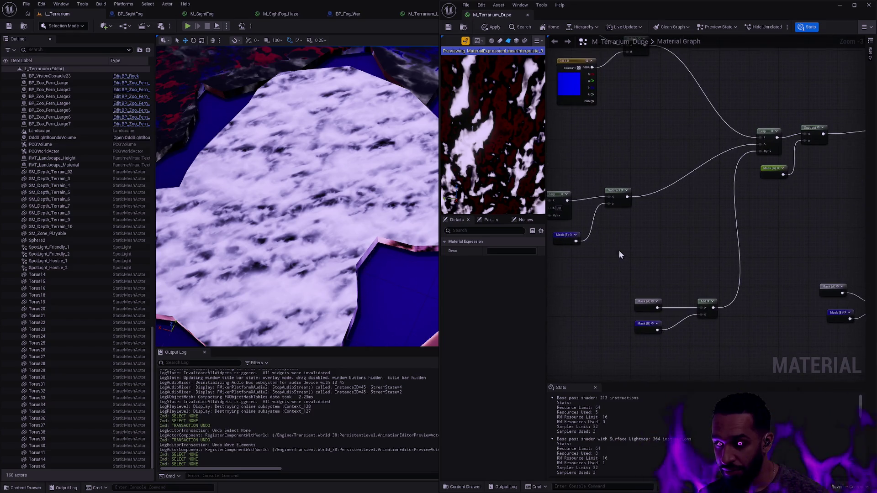
Step: Add a Saturate node to the graph and place it on the wire path
right_click(637, 246)
type("saturate")
key("Return")
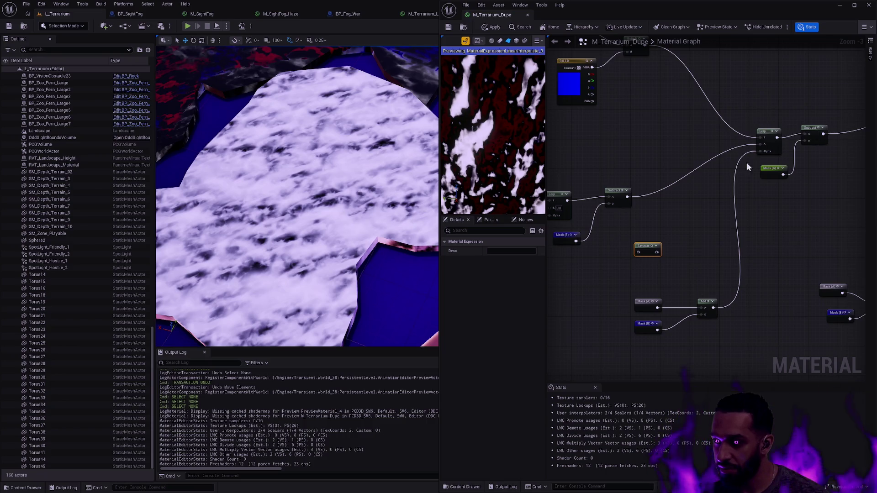
left_click_drag(658, 249, 740, 256)
left_click_drag(714, 308, 759, 152)
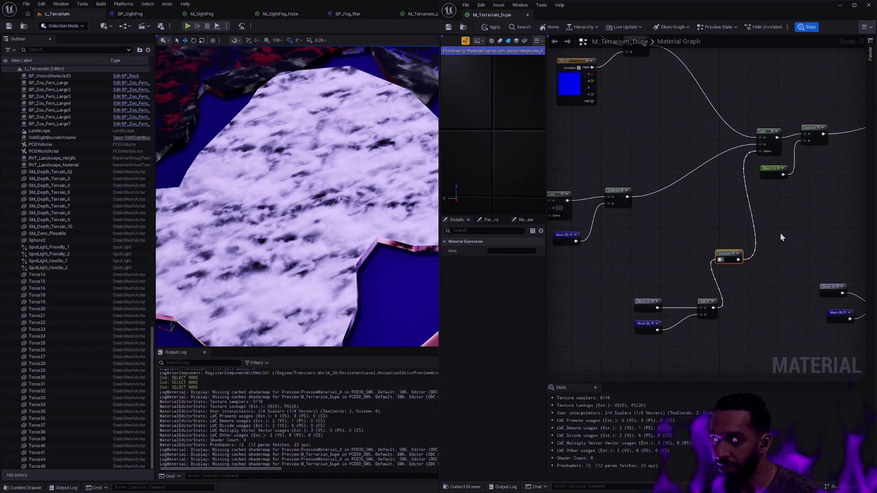
Step: Wire the Add output into Saturate and Saturate's output into the Lerp's Alpha
mouse_move(715, 245)
left_mouse_down()
mouse_move(802, 250)
mouse_move(636, 241)
mouse_move(766, 238)
mouse_move(607, 232)
mouse_move(780, 237)
mouse_move(605, 231)
mouse_move(677, 211)
left_mouse_up()
left_click_drag(653, 292, 680, 102)
mouse_move(769, 179)
left_mouse_down()
mouse_move(607, 181)
mouse_move(747, 224)
left_mouse_up()
left_click(626, 211)
mouse_move(775, 323)
left_mouse_down()
mouse_move(796, 245)
mouse_move(744, 231)
mouse_move(796, 340)
mouse_move(772, 323)
left_mouse_up()
left_click_drag(747, 224, 780, 247)
Step: Apply and save M_Terrarium_Dupe, then reposition the Saturate node and review the wiring
left_click(491, 27)
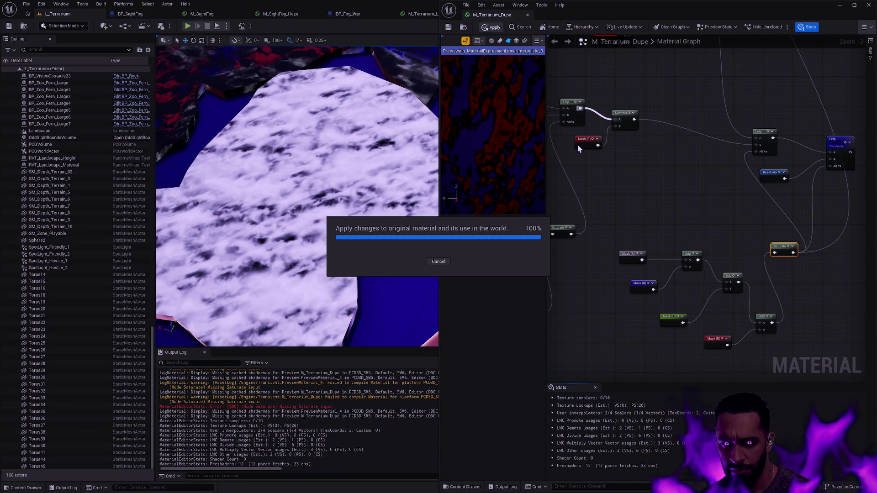
left_click(448, 27)
left_click_drag(826, 222, 766, 238)
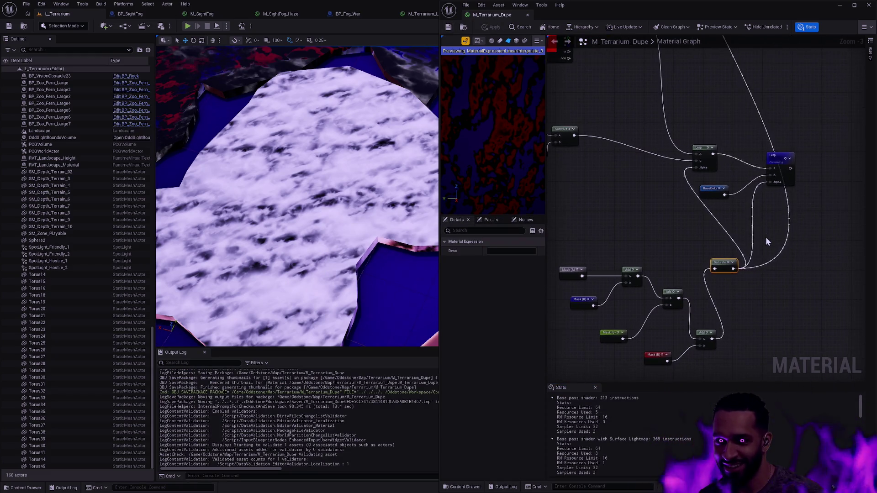
left_click_drag(653, 227, 664, 221)
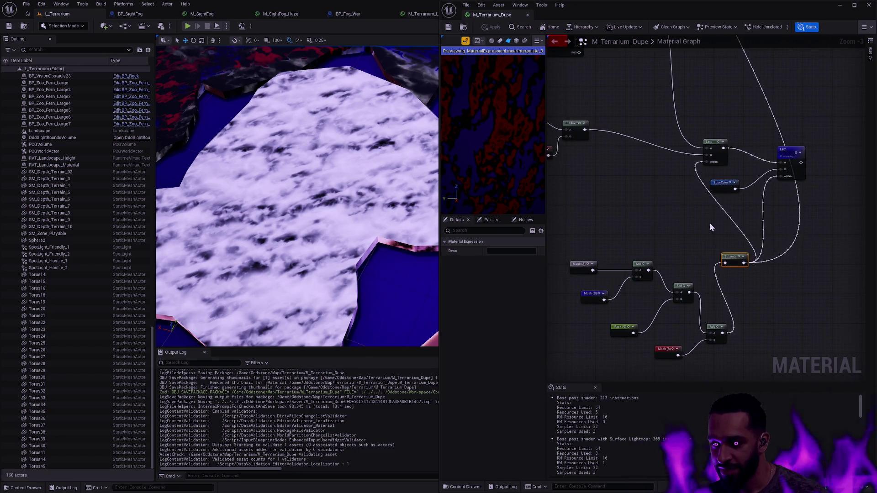
left_click_drag(732, 259, 740, 275)
right_click(705, 245)
left_click_drag(823, 195, 795, 206)
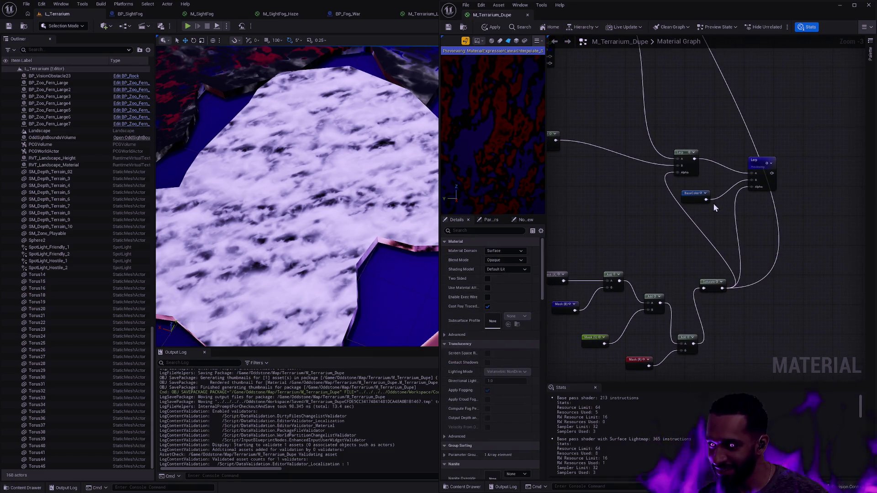
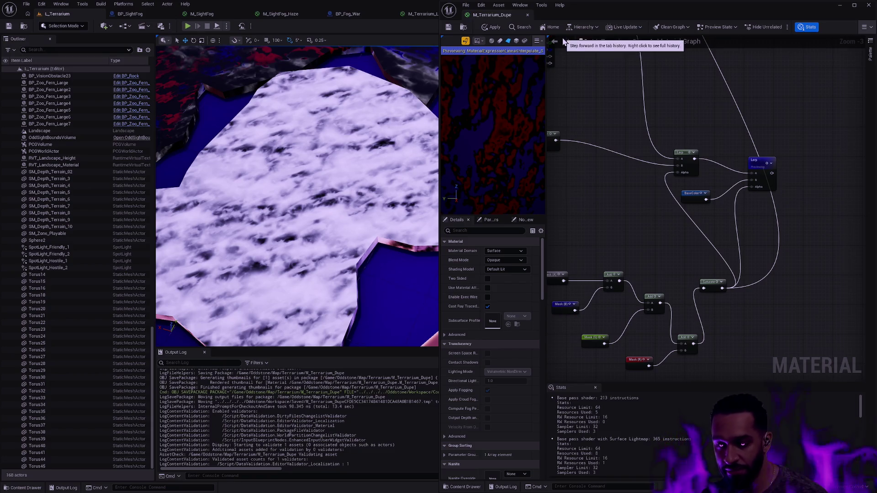
Step: Wire the vertex-colour Mask node's output into Base Color and apply, compiling to 199 instructions
left_click_drag(547, 177, 599, 176)
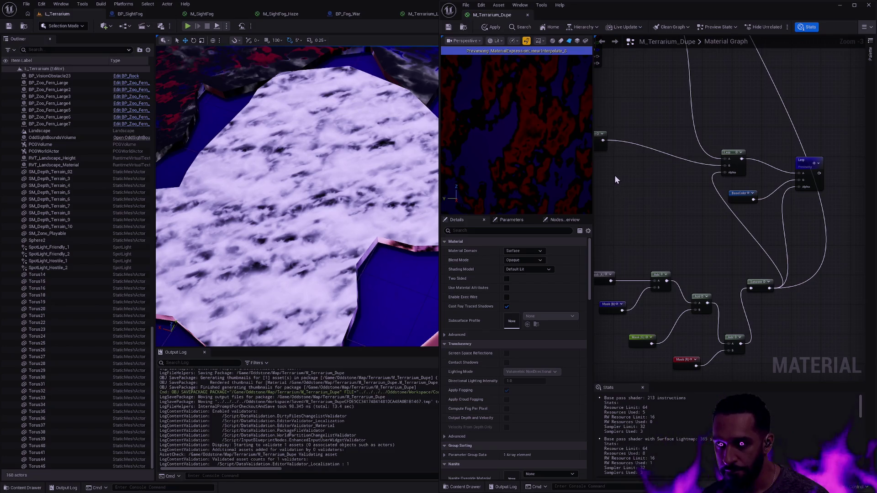
left_click_drag(297, 197, 297, 197)
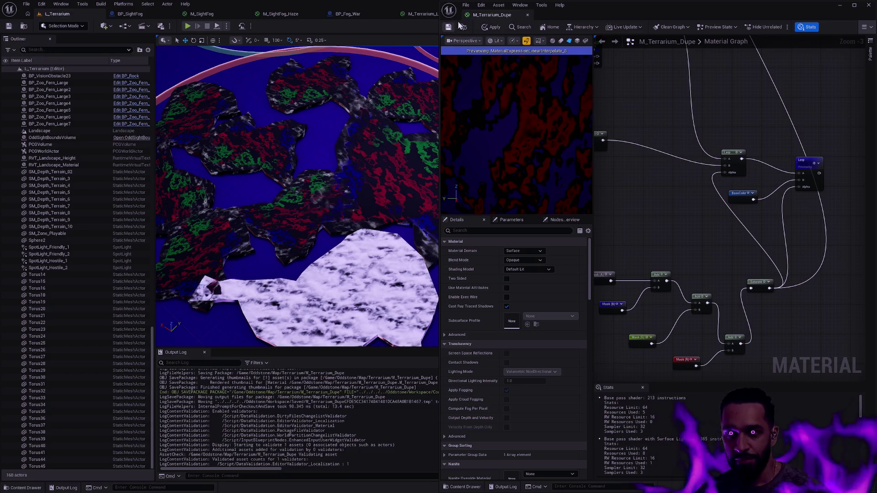
mouse_move(679, 207)
left_mouse_down()
mouse_move(622, 172)
mouse_move(605, 204)
left_mouse_up()
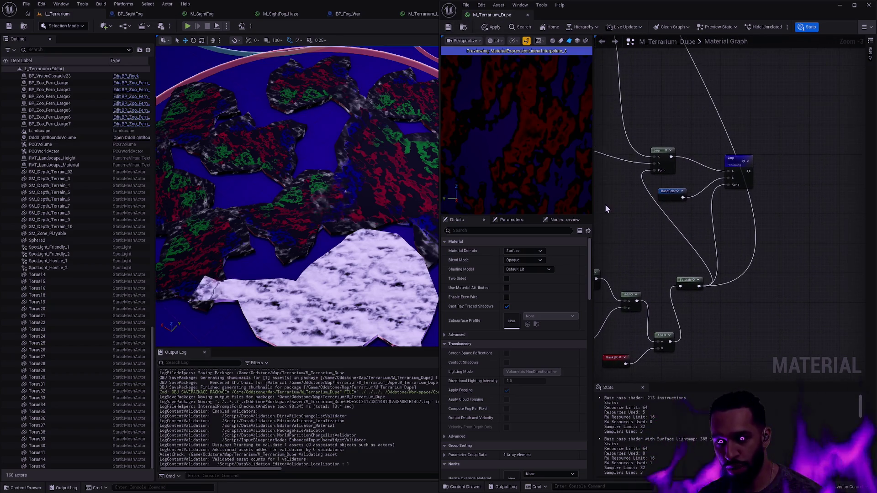
mouse_move(370, 262)
left_mouse_down()
mouse_move(347, 237)
mouse_move(333, 167)
left_mouse_up()
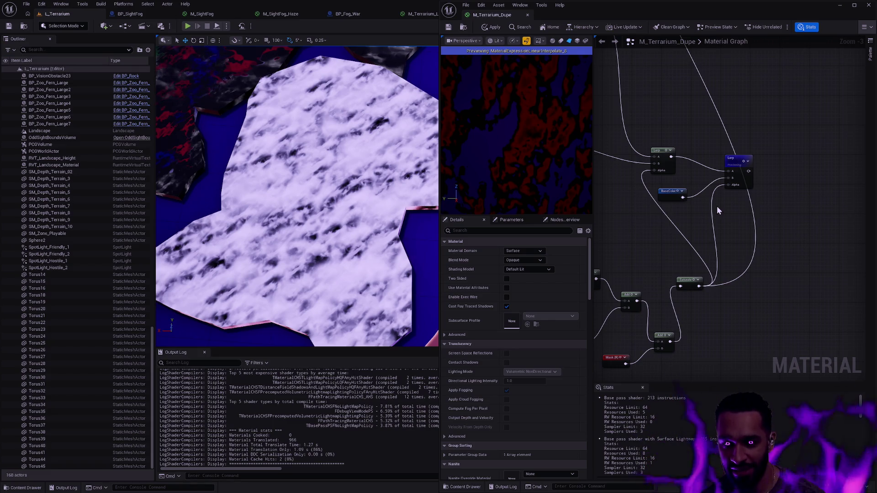
scroll(693, 202, "down", 1)
mouse_move(693, 202)
left_mouse_down()
mouse_move(702, 124)
mouse_move(755, 268)
mouse_move(798, 252)
left_mouse_up()
scroll(751, 256, "up", 3)
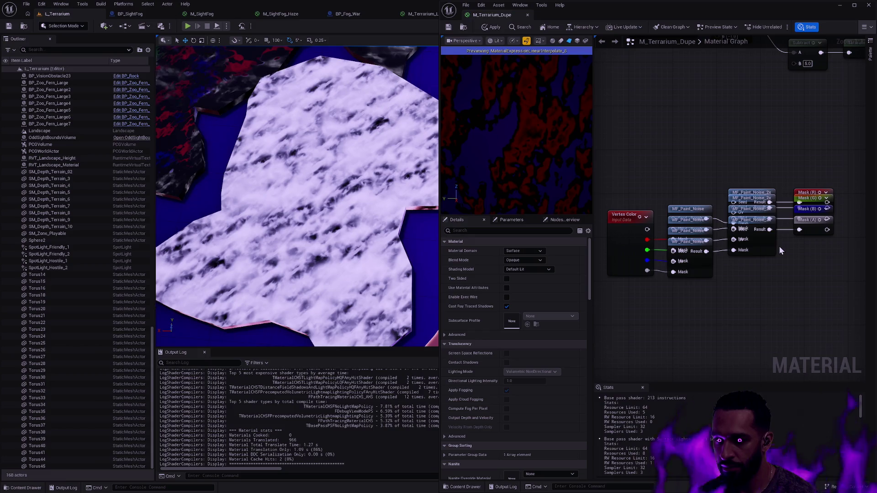
scroll(796, 261, "down", 5)
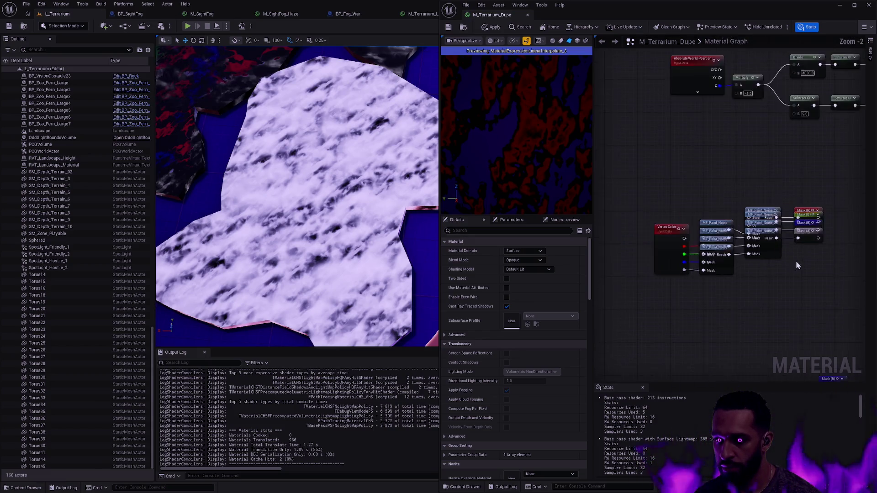
mouse_move(740, 145)
left_mouse_down()
mouse_move(835, 126)
mouse_move(683, 111)
mouse_move(621, 168)
mouse_move(623, 228)
mouse_move(664, 238)
left_mouse_up()
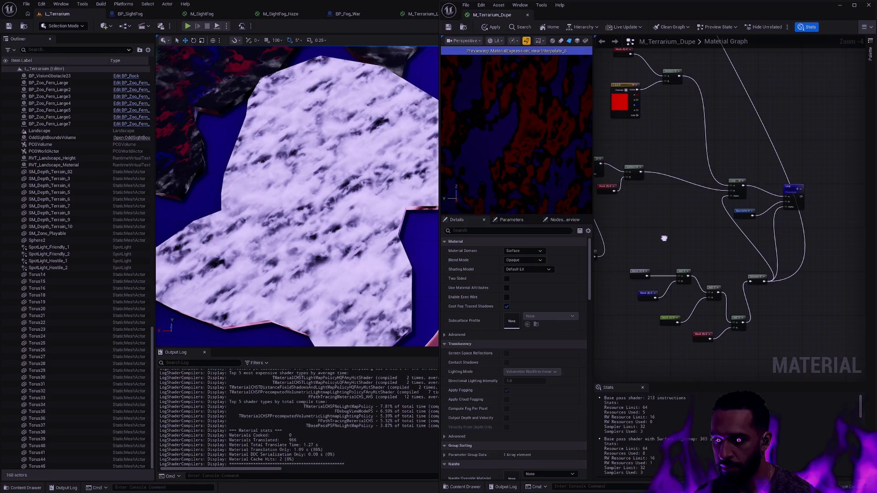
mouse_move(646, 275)
left_mouse_down()
mouse_move(693, 180)
mouse_move(743, 15)
mouse_move(683, 187)
left_mouse_up()
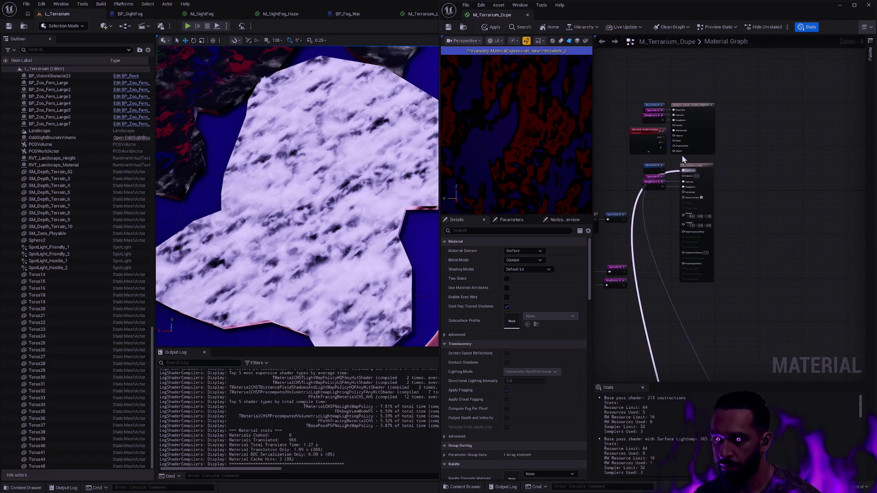
left_click(492, 27)
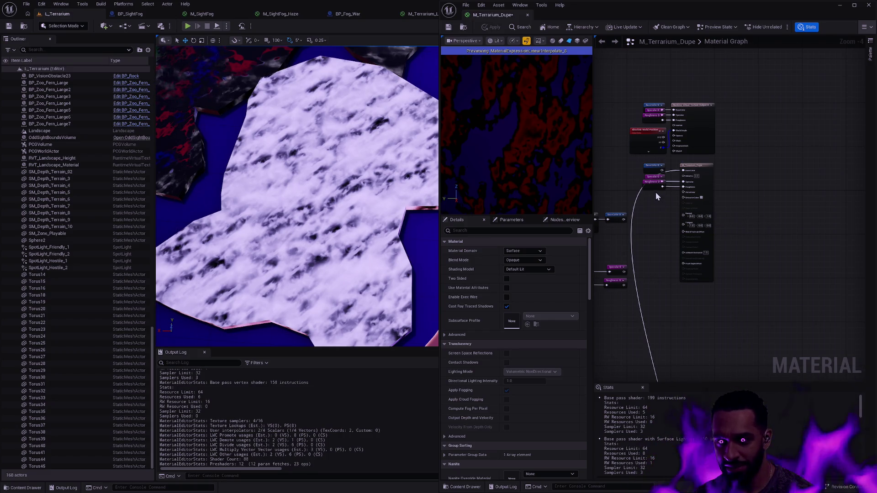
mouse_move(664, 241)
left_mouse_down()
mouse_move(710, 92)
mouse_move(735, 219)
mouse_move(708, 60)
left_mouse_up()
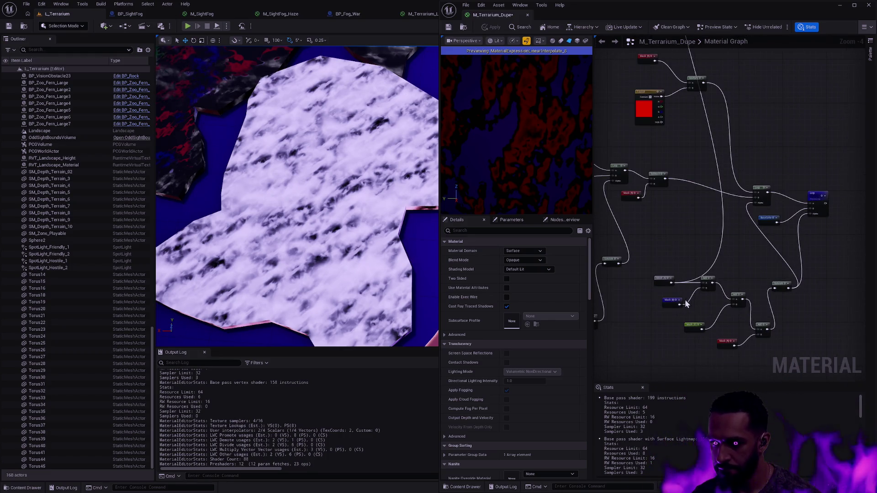
mouse_move(679, 304)
left_mouse_down()
mouse_move(732, 10)
mouse_move(708, 57)
mouse_move(706, 193)
left_mouse_up()
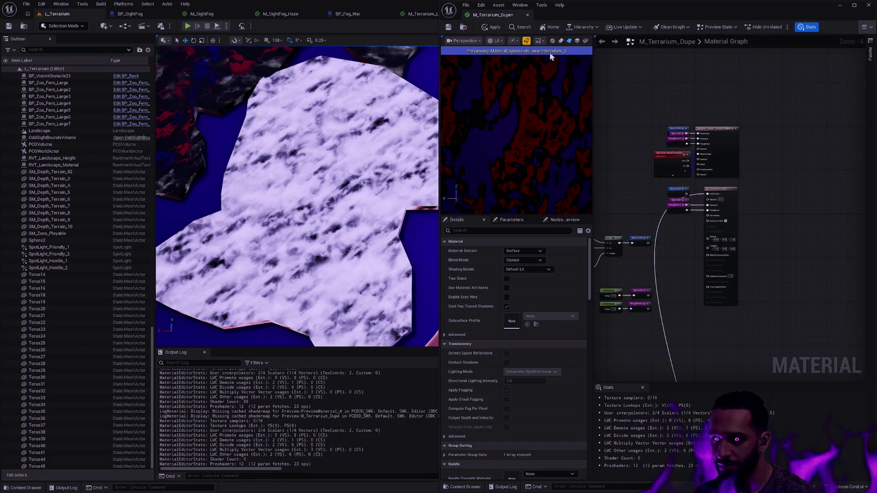
Step: Apply the Mask-to-Base Color link, then wire a lower node chain into the output and apply
left_click(493, 27)
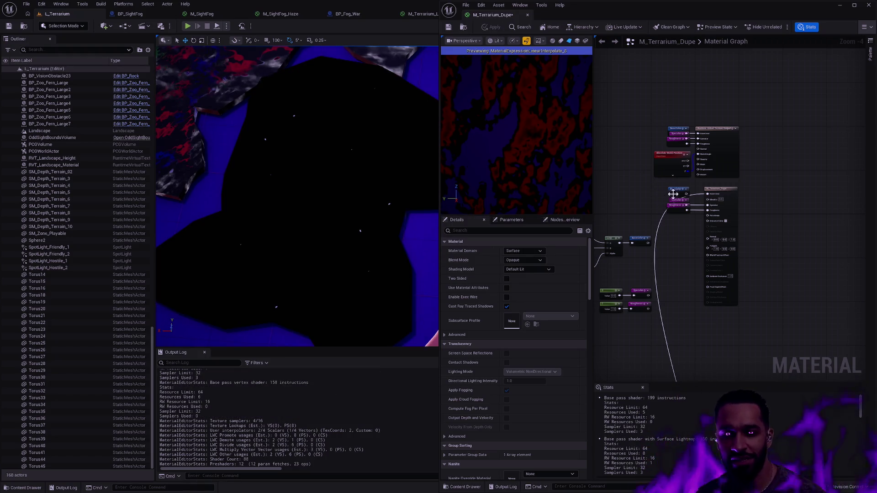
left_click_drag(746, 315, 765, 132)
mouse_move(731, 297)
left_mouse_down()
mouse_move(737, 257)
mouse_move(692, 157)
left_mouse_up()
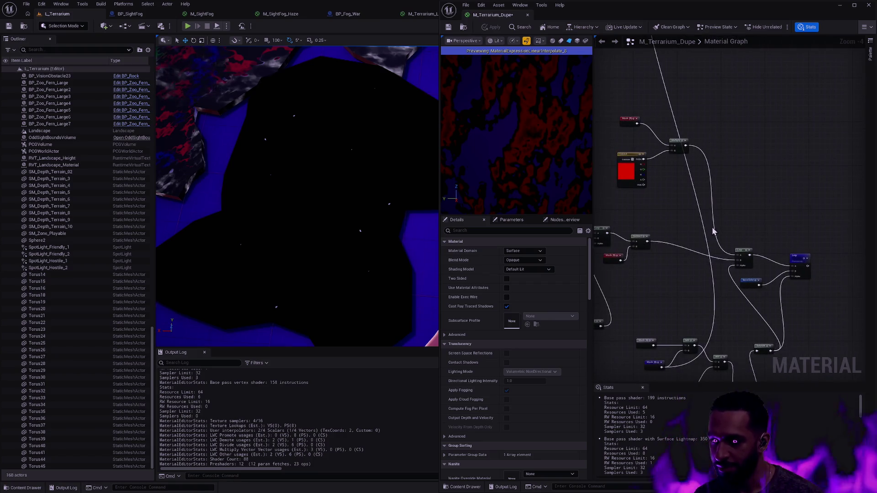
left_click_drag(692, 274, 680, 196)
mouse_move(672, 313)
left_mouse_down()
mouse_move(671, 255)
mouse_move(607, 79)
mouse_move(698, 88)
mouse_move(679, 201)
left_mouse_up()
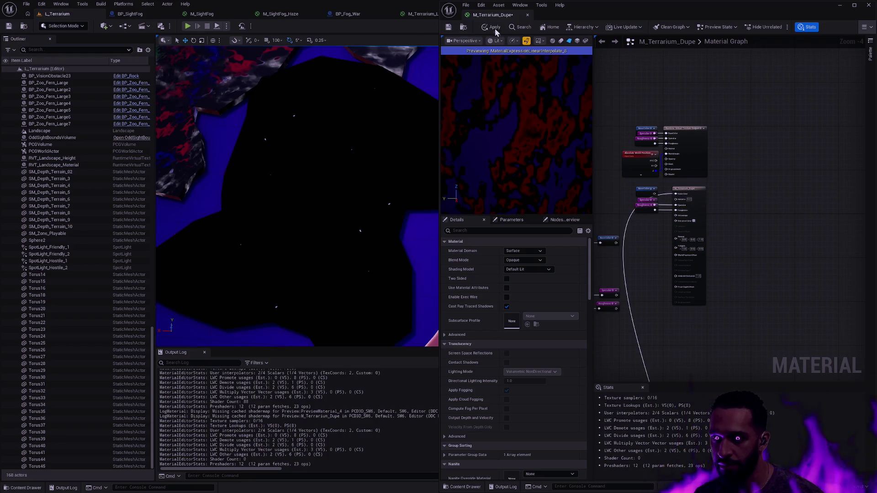
left_click(492, 27)
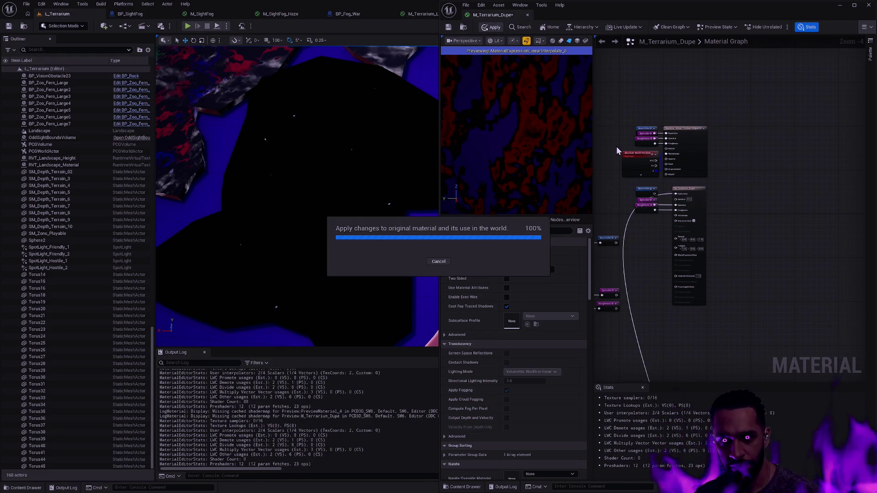
Step: Bring the Vertex Color and MF_Paint_Noise mask node cluster into view
mouse_move(366, 182)
left_mouse_down()
mouse_move(354, 115)
mouse_move(347, 121)
left_mouse_up()
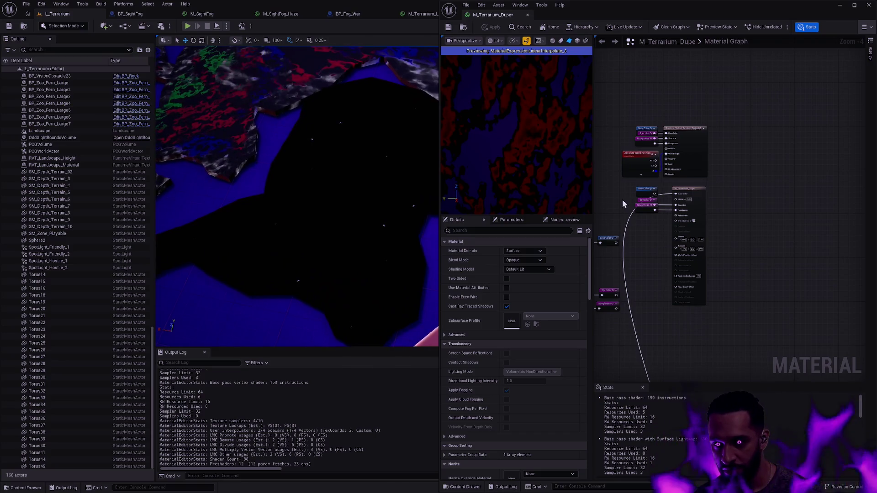
mouse_move(728, 239)
left_mouse_down()
mouse_move(785, 137)
mouse_move(787, 94)
mouse_move(804, 51)
mouse_move(845, 28)
left_mouse_up()
mouse_move(773, 145)
left_mouse_down()
mouse_move(787, 168)
mouse_move(859, 161)
left_mouse_up()
mouse_move(757, 173)
left_mouse_down()
mouse_move(836, 192)
mouse_move(845, 162)
left_mouse_up()
left_click_drag(736, 111, 756, 206)
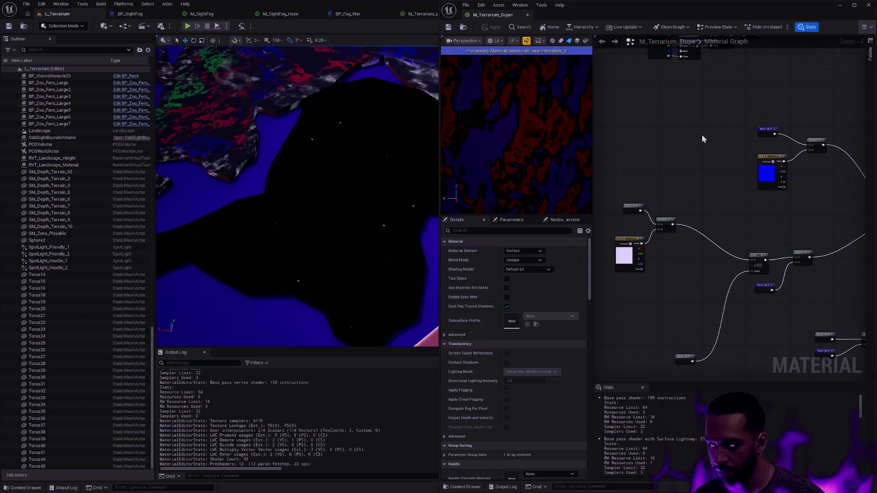
scroll(734, 131, "down", 1)
mouse_move(734, 131)
left_mouse_down()
mouse_move(738, 256)
mouse_move(717, 281)
mouse_move(683, 196)
mouse_move(623, 182)
mouse_move(716, 208)
left_mouse_up()
scroll(621, 334, "up", 6)
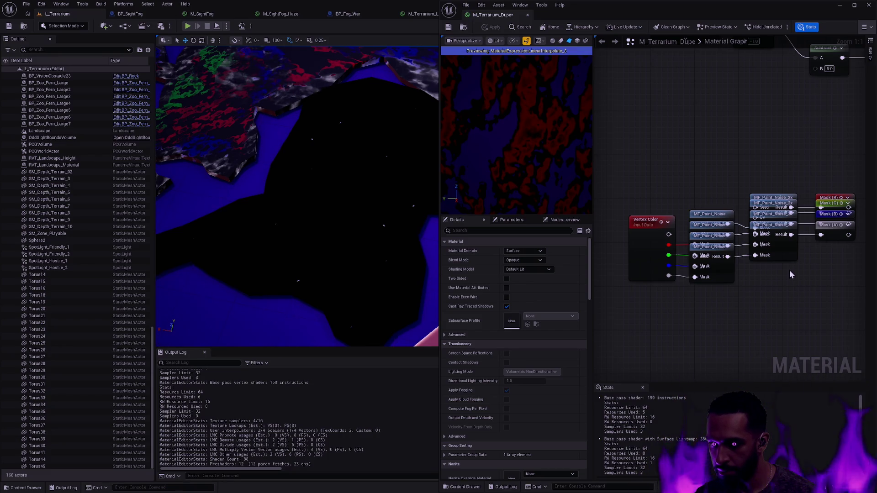
Step: Separate the stacked MF_Paint_Noise and MF_Paint_Noise_2x nodes and place Mask R, G, B, A reroutes beside them
left_click_drag(803, 274, 780, 273)
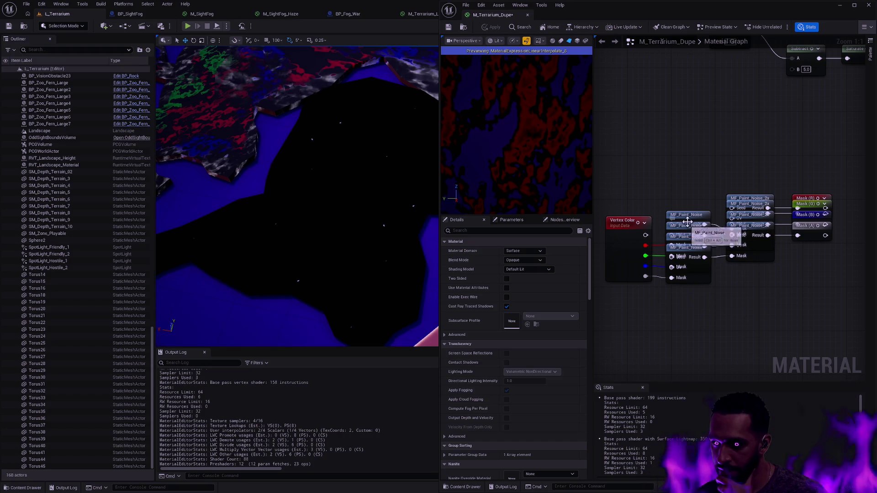
mouse_move(703, 258)
left_mouse_down()
mouse_move(703, 308)
mouse_move(726, 324)
mouse_move(715, 279)
left_mouse_up()
left_click_drag(682, 216, 687, 167)
left_click_drag(742, 196, 749, 147)
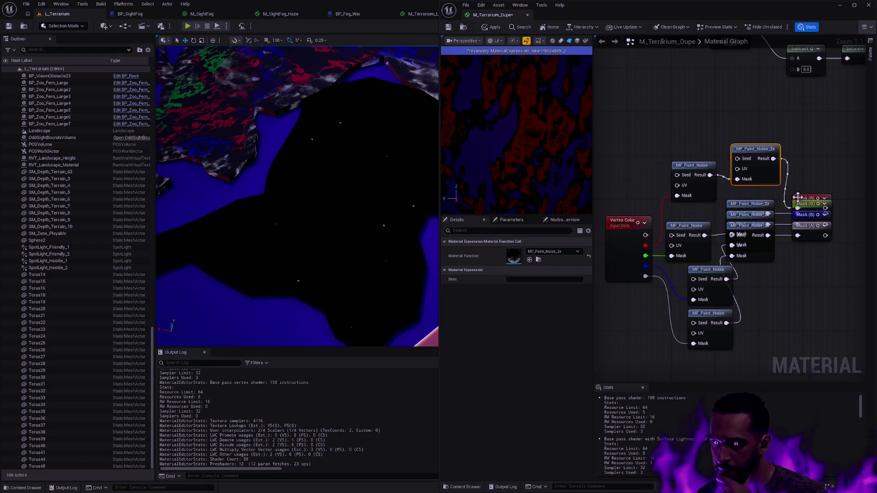
left_click_drag(804, 198, 815, 149)
left_click_drag(804, 231, 831, 265)
left_click_drag(766, 246, 793, 322)
left_click_drag(749, 215, 760, 243)
mouse_move(806, 215)
left_mouse_down()
mouse_move(820, 237)
mouse_move(818, 193)
left_mouse_up()
left_click(794, 233)
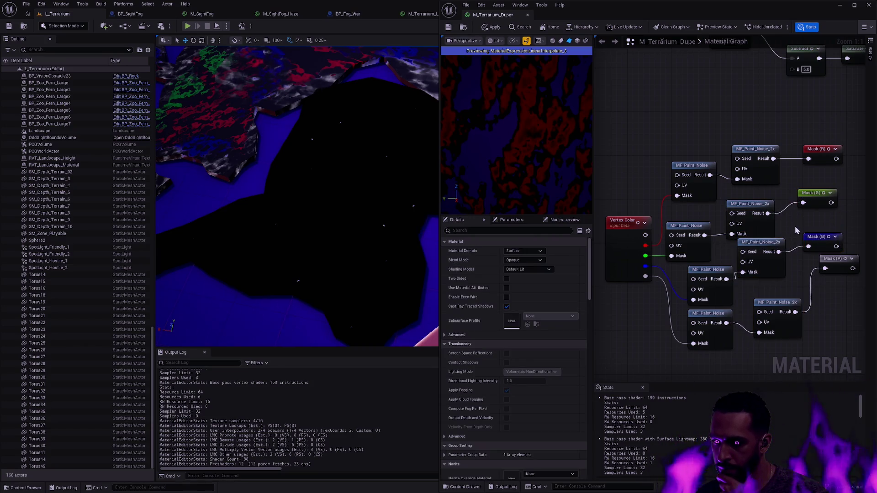
Step: Preview the Vertex Color output and each MF_Paint_Noise node's output in turn
left_click(722, 315)
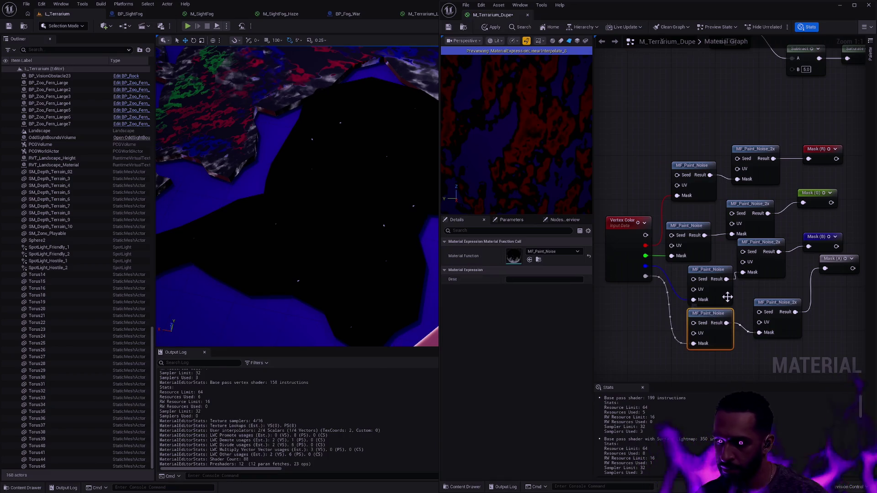
key("space")
scroll(536, 121, "down", 4)
scroll(536, 120, "up", 5)
scroll(536, 120, "down", 3)
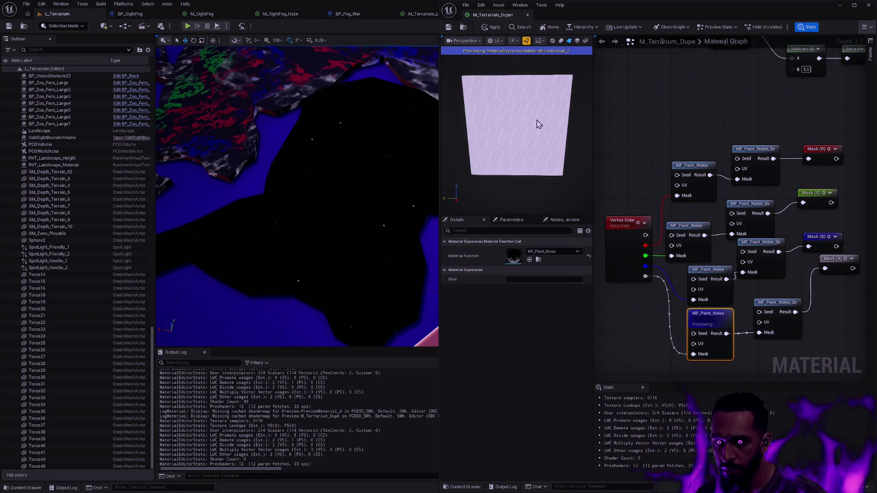
left_click(639, 232)
key("space")
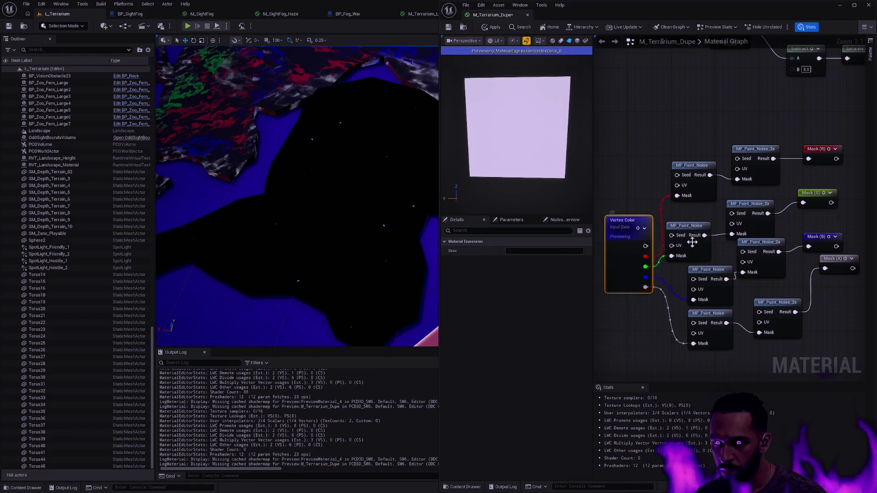
left_click(692, 223)
key("space")
left_click(696, 167)
key("space")
left_click(703, 271)
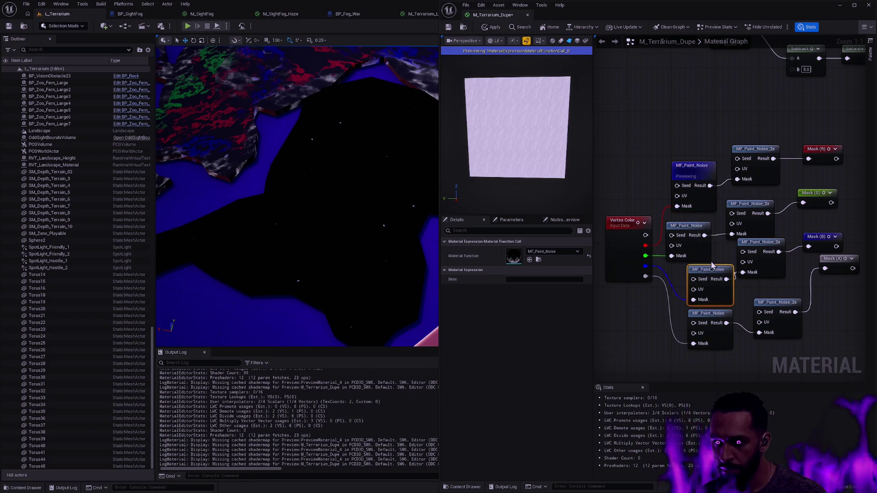
key("space")
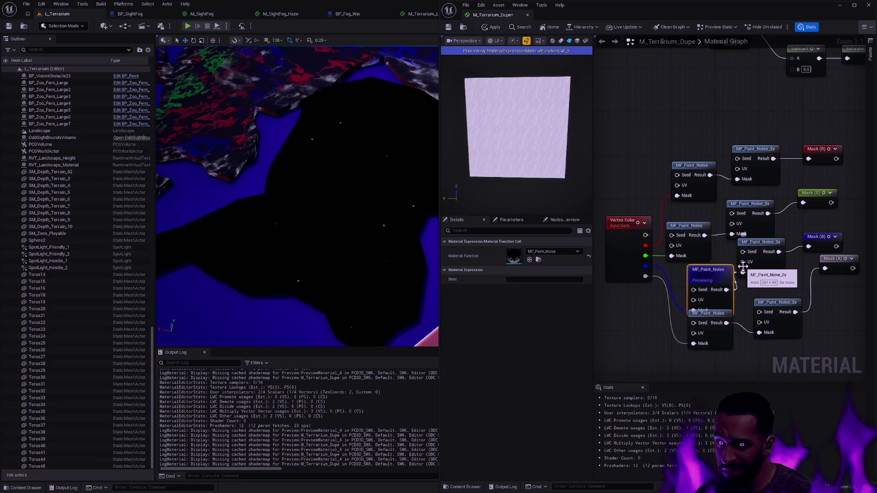
left_click_drag(754, 326, 641, 117)
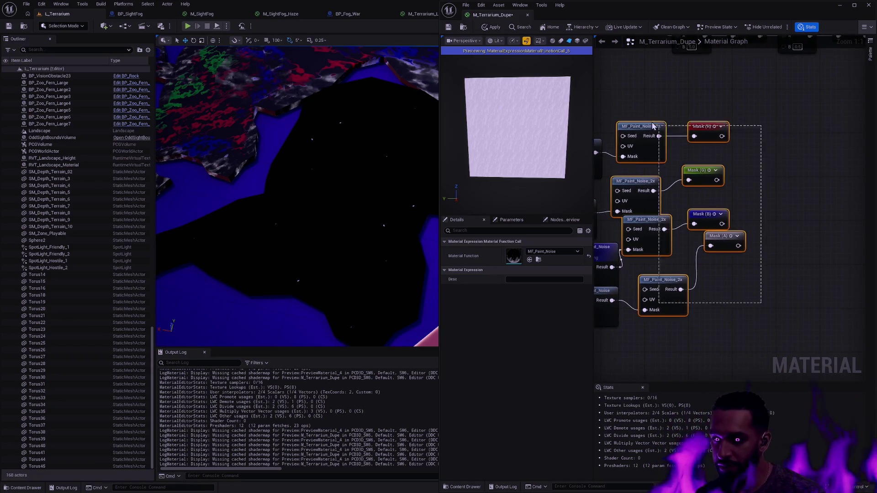
Step: Shift the noise and mask nodes right and remove a mistakenly added scalar parameter node
left_click_drag(638, 182, 730, 194)
left_click(734, 258)
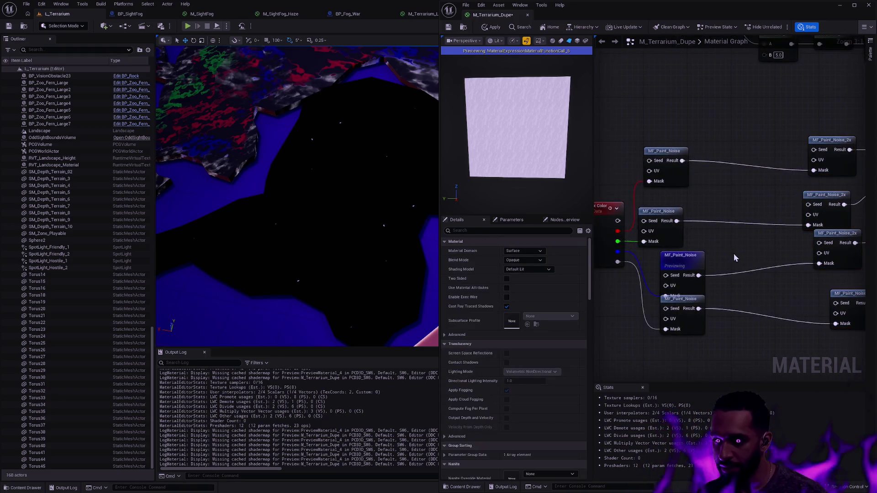
left_click(728, 260)
type("ssssssssss")
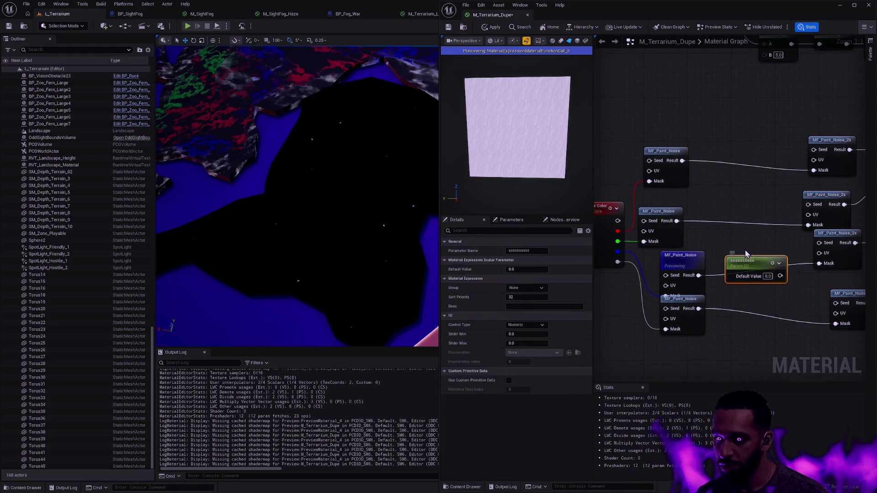
key("Delete")
Step: Try a Saturate node clamping the noise into MF_Paint_Noise_2x's Mask, then delete it
right_click(733, 260)
type("saturate")
key("Return")
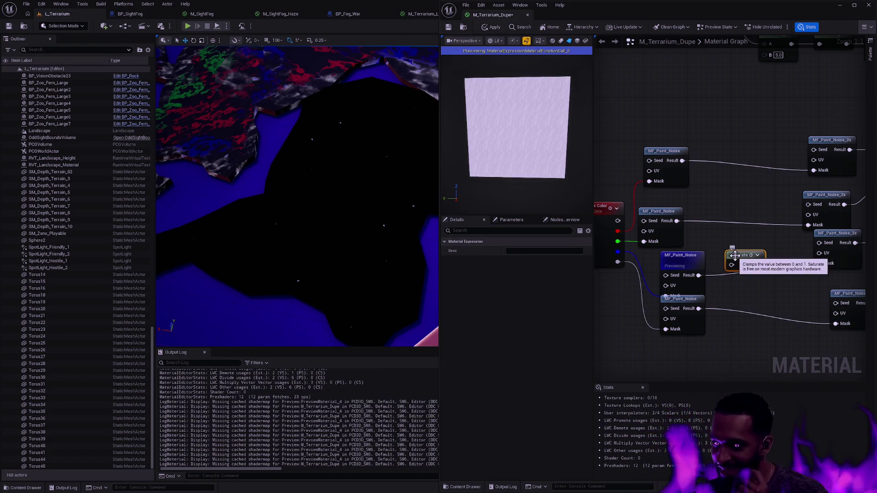
left_click_drag(819, 263, 758, 265)
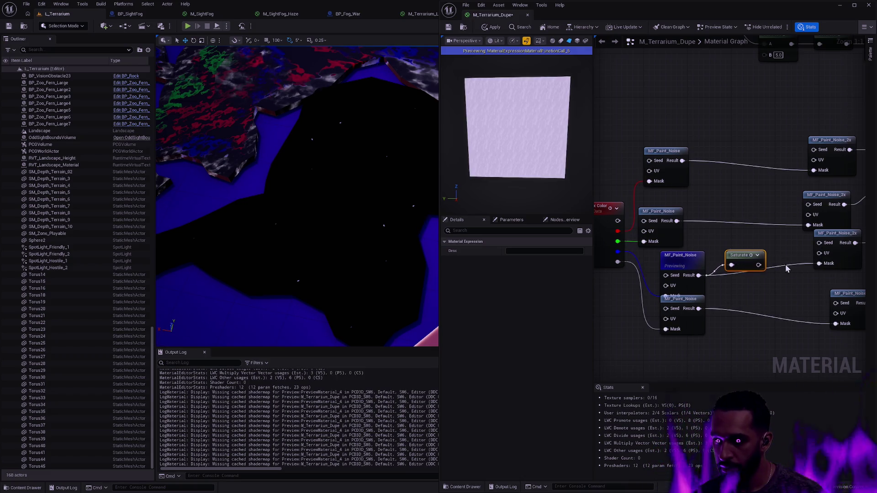
key("space")
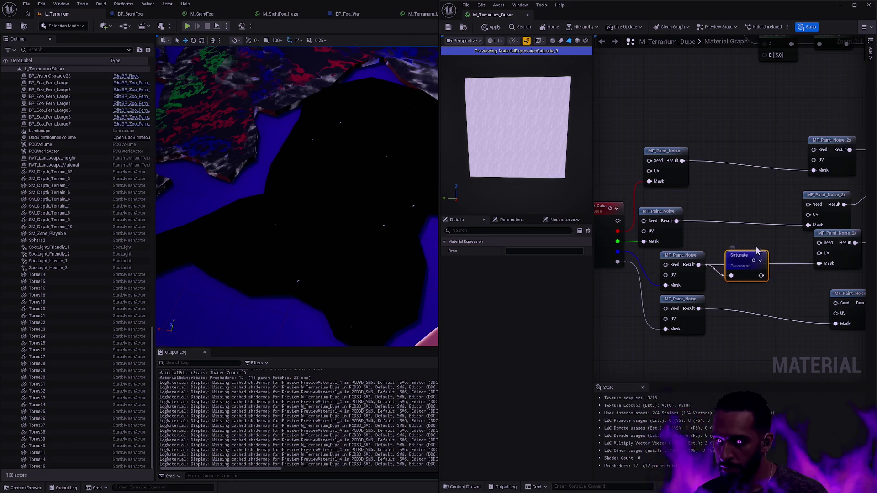
key("Delete")
Step: Add an Add node fed by the Vertex Color blue channel with B set to 0, and preview it
left_click_drag(694, 264, 761, 259)
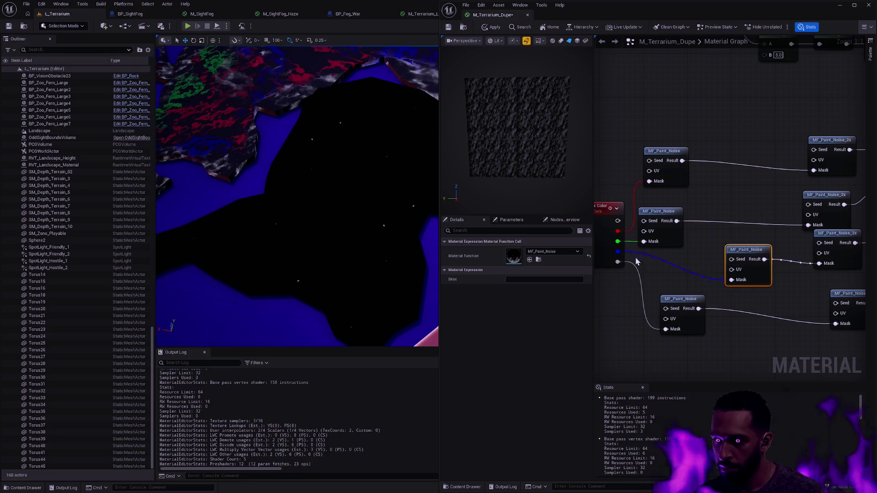
left_click_drag(661, 273, 731, 279)
type("add")
left_click(675, 293)
type("0")
key("Return")
left_click_drag(679, 275, 685, 268)
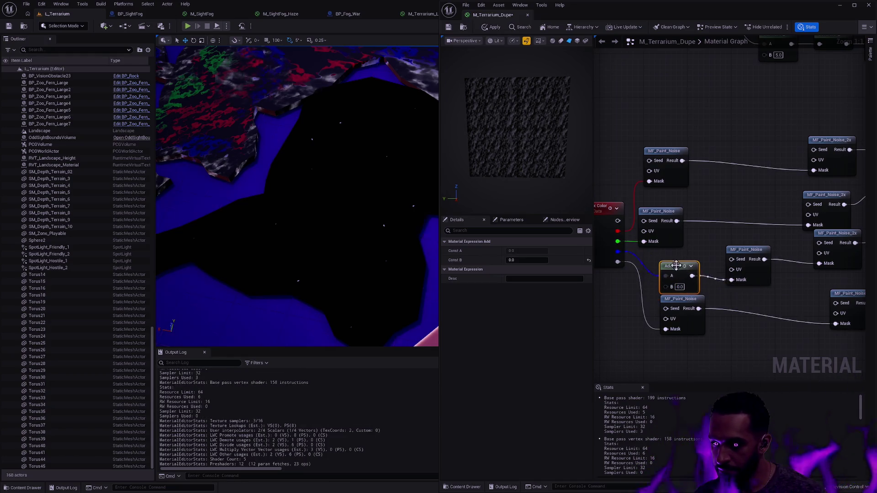
key("space")
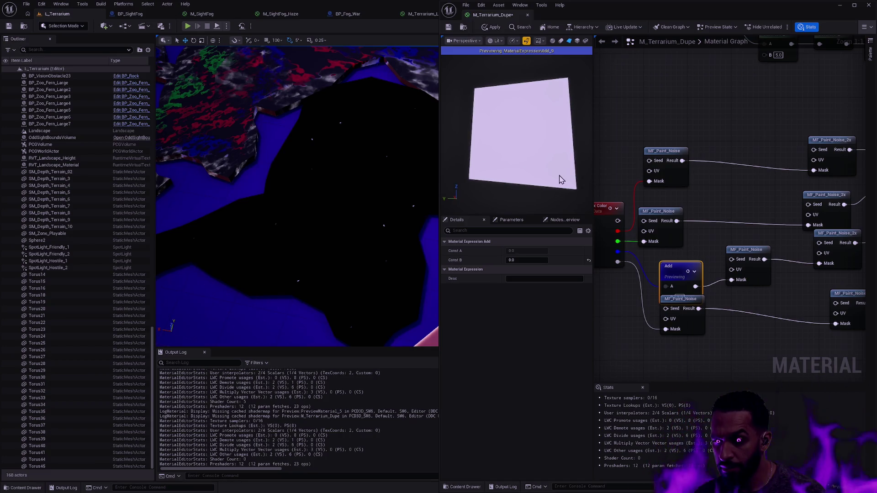
left_click_drag(674, 270, 674, 259)
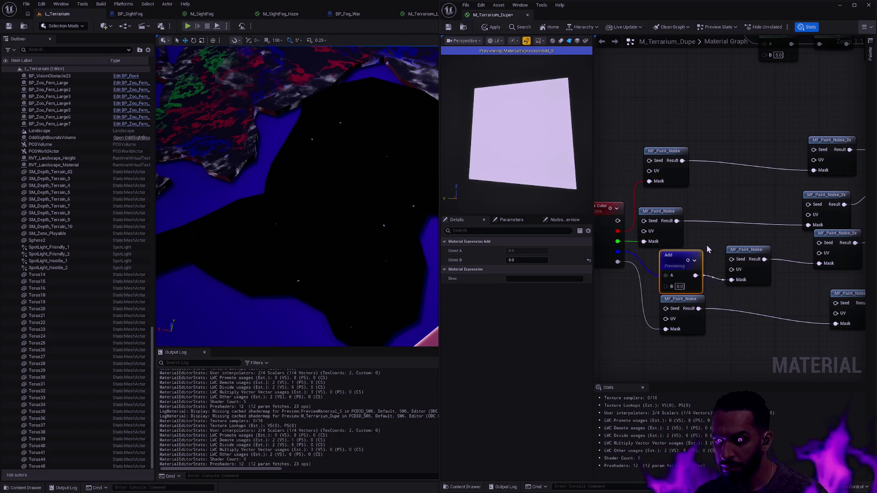
Step: Test the Add node's B value at 1, 5 and 55, then reset it to 0
mouse_move(510, 146)
left_mouse_down()
mouse_move(468, 159)
mouse_move(521, 137)
left_mouse_up()
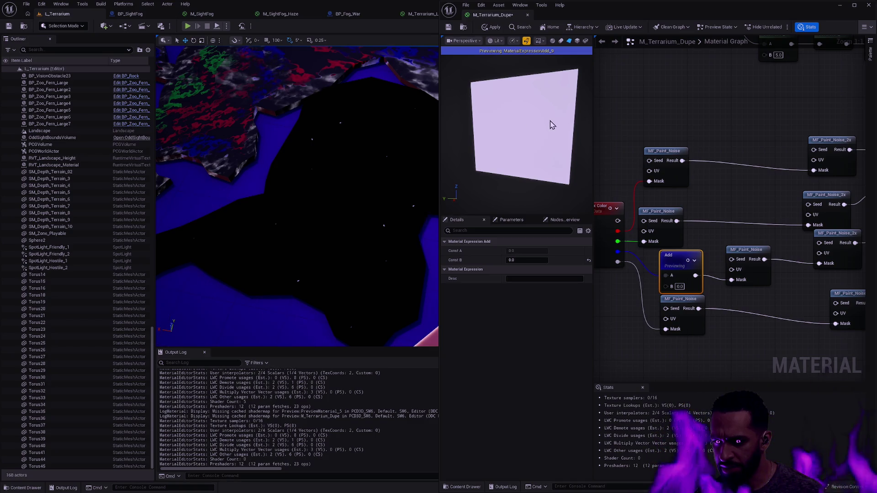
type("1")
left_click(678, 294)
left_click(679, 286)
type("5")
key("Return")
left_click(680, 286)
type("5")
key("Return")
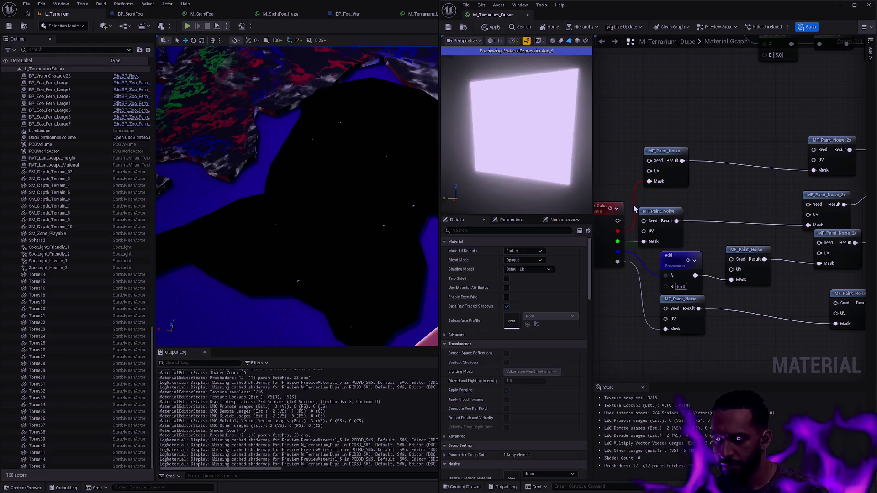
left_click(681, 287)
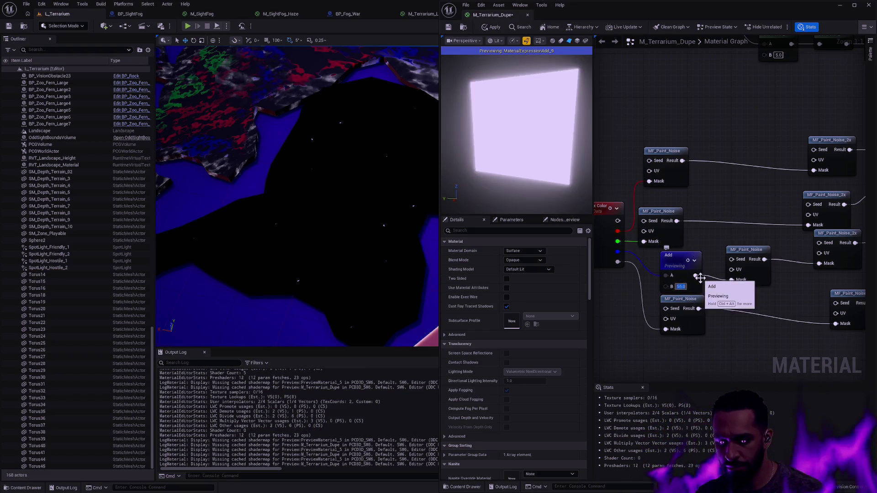
type("0")
key("Return")
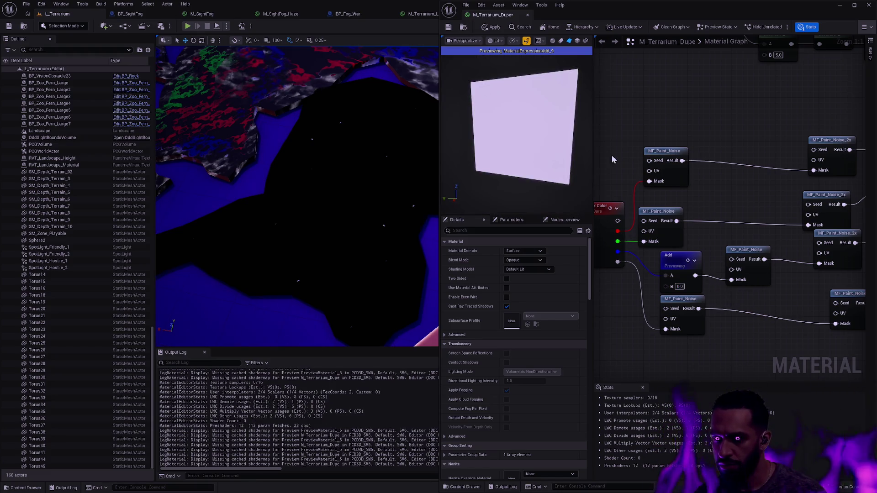
left_click_drag(559, 111, 542, 112)
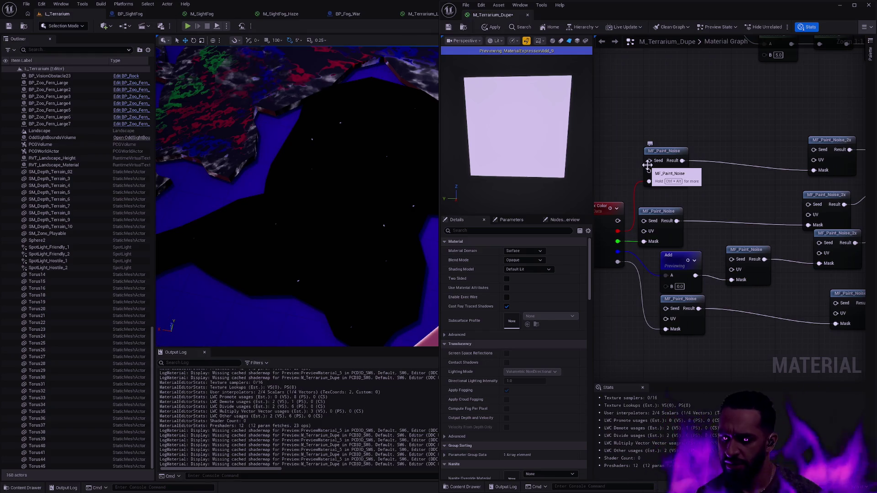
Step: Delete the Add node and wire Vertex Color B straight into MF_Paint_Noise's Mask
left_click(624, 197)
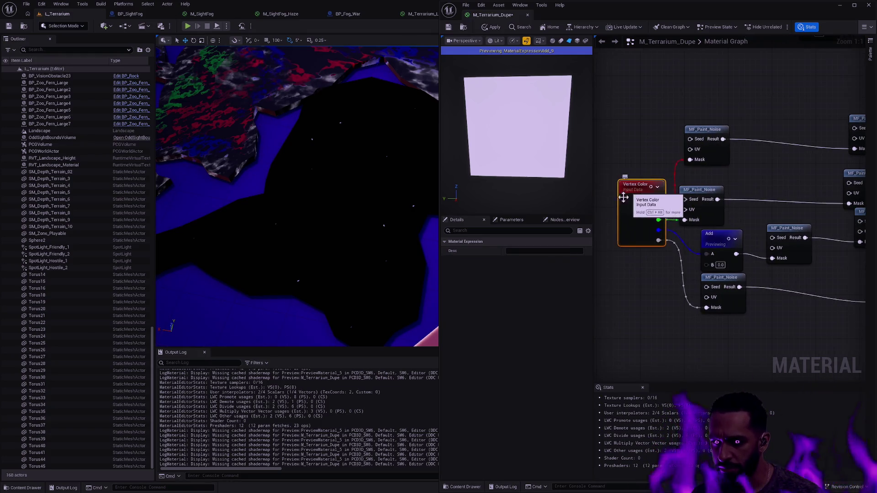
left_click(716, 238)
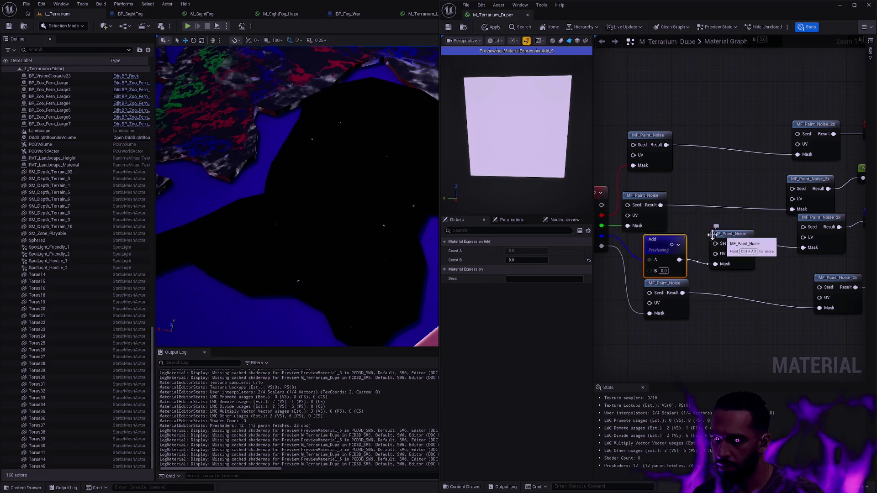
key("Delete")
left_click_drag(602, 236, 716, 264)
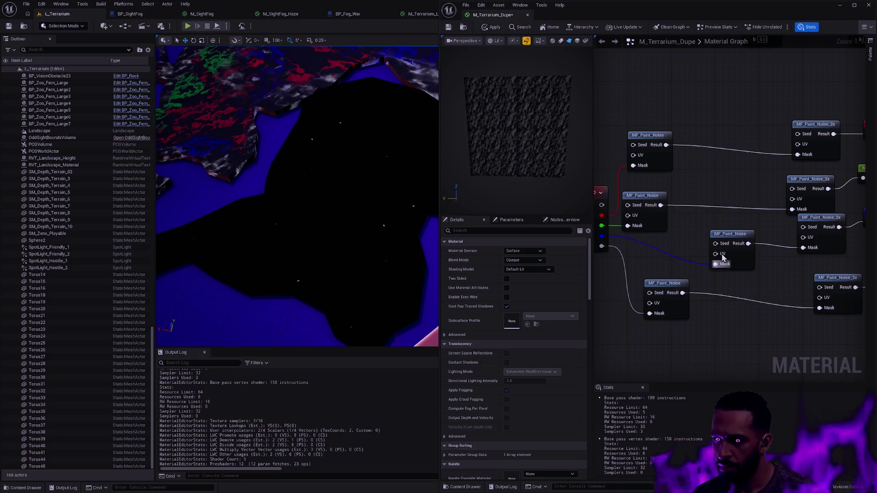
scroll(756, 325, "down", 1)
Step: Align the MF_Paint_Noise, MF_Paint_Noise_2x and four Mask nodes into a compact block
left_click_drag(756, 324, 632, 144)
key("shift+a")
left_click_drag(768, 299, 706, 127)
key("shift+a")
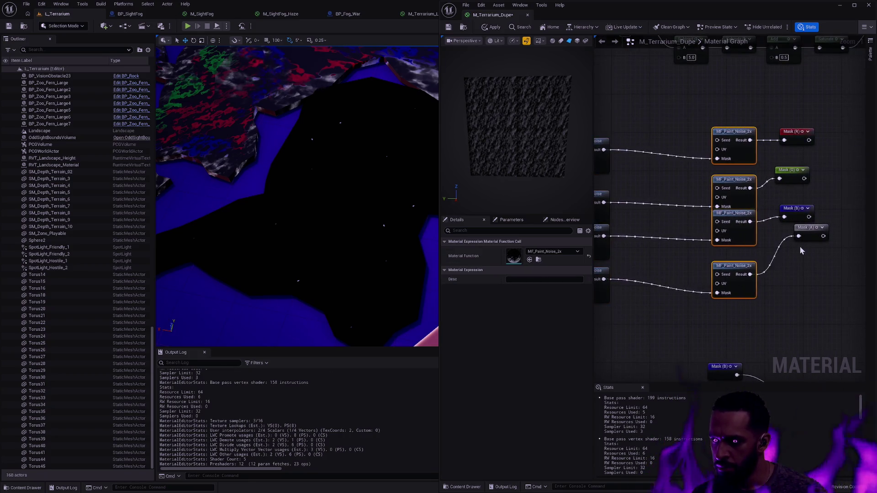
left_click_drag(835, 249, 772, 123)
key("shift+a")
scroll(777, 173, "down", 2)
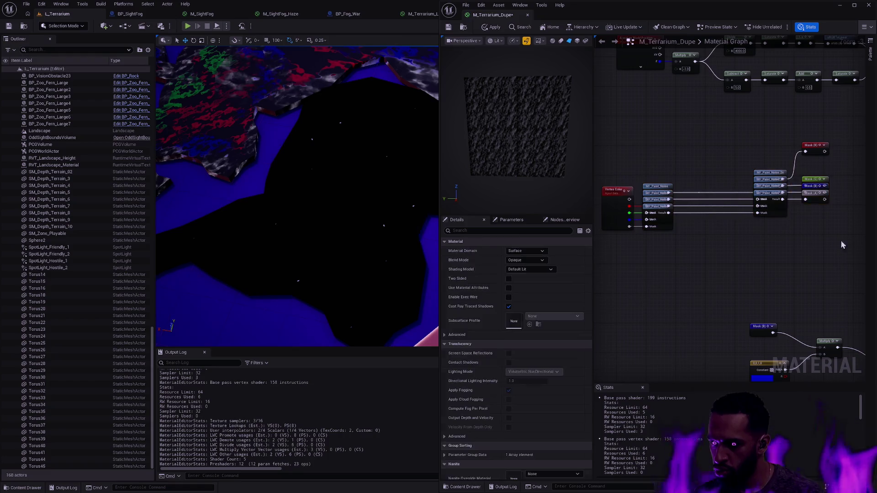
key("q")
key("f")
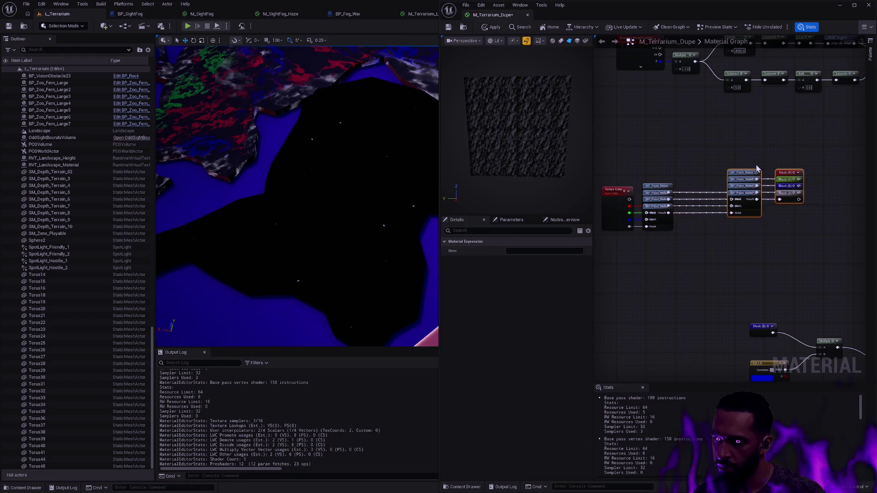
left_click(607, 93)
Step: Apply the changes and save M_Terrarium_Dupe
left_click(487, 27)
left_click(448, 26)
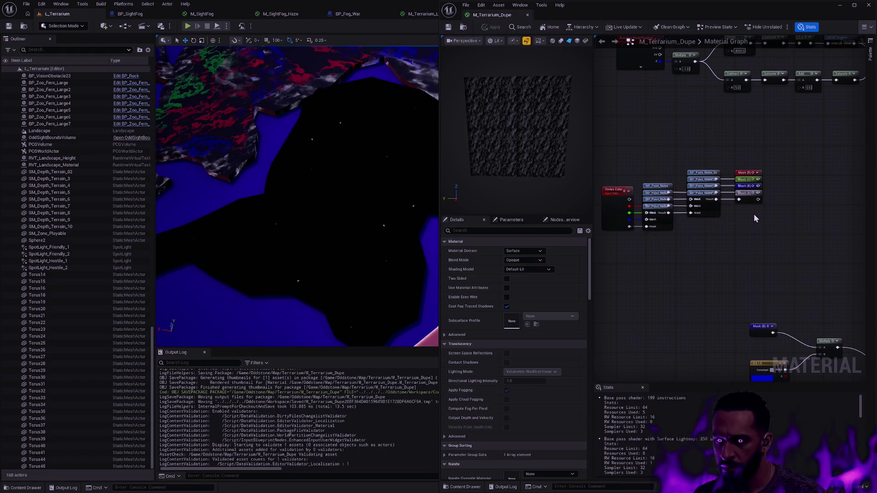
scroll(753, 235, "up", 2)
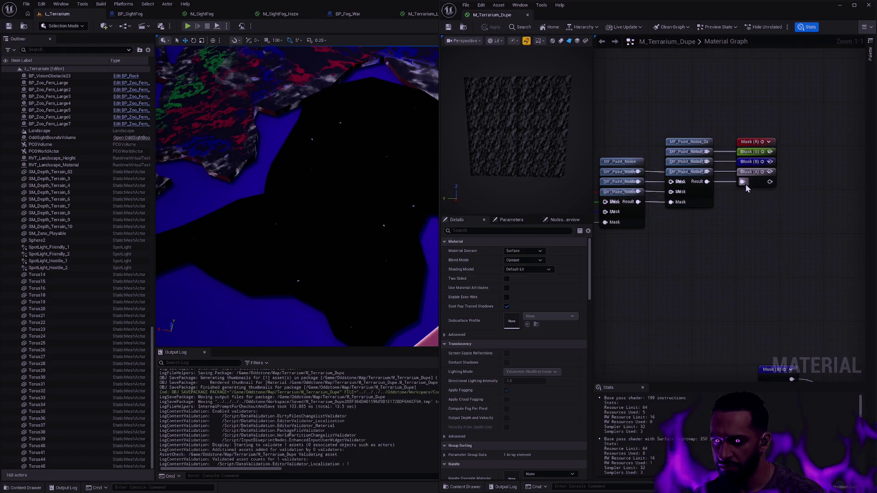
Step: Feed the Vertex Color alpha through a OneMinus node into the bottom Mask
mouse_move(658, 213)
left_mouse_down()
mouse_move(679, 258)
mouse_move(685, 214)
left_mouse_up()
type("one")
key("Return")
left_click(492, 26)
Step: Wire the blend result into Base Color, apply it, and select the terrain mesh
scroll(777, 244, "down", 6)
mouse_move(798, 169)
left_mouse_down()
mouse_move(652, 205)
mouse_move(677, 262)
left_mouse_up()
mouse_move(674, 339)
left_mouse_down()
mouse_move(689, 245)
mouse_move(676, 89)
mouse_move(701, 214)
left_mouse_up()
left_click(493, 28)
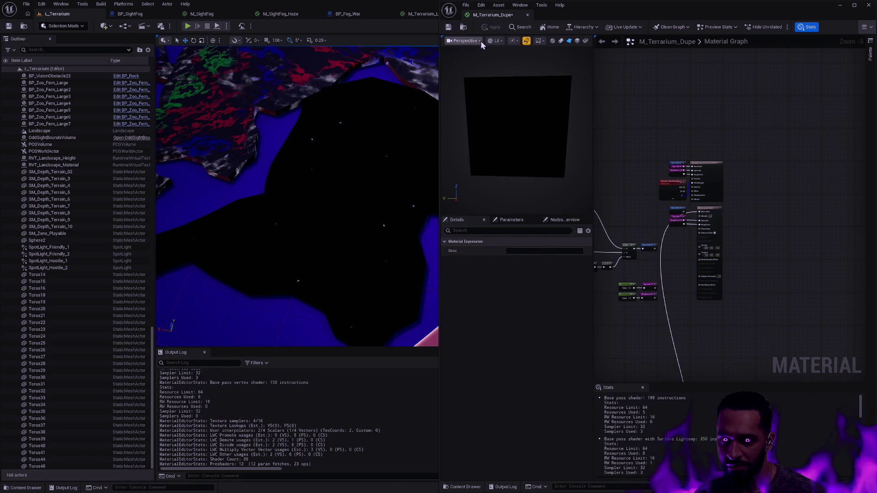
mouse_move(763, 340)
left_mouse_down()
mouse_move(765, 192)
mouse_move(791, 129)
left_mouse_up()
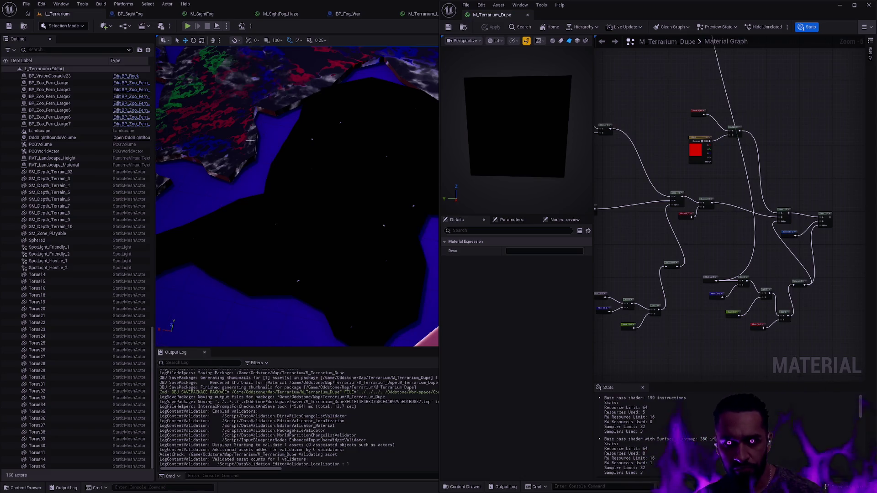
left_click(354, 180)
Step: Switch to Mesh Paint and paint a test stroke of vertex colour onto the black terrain
key("shift+4")
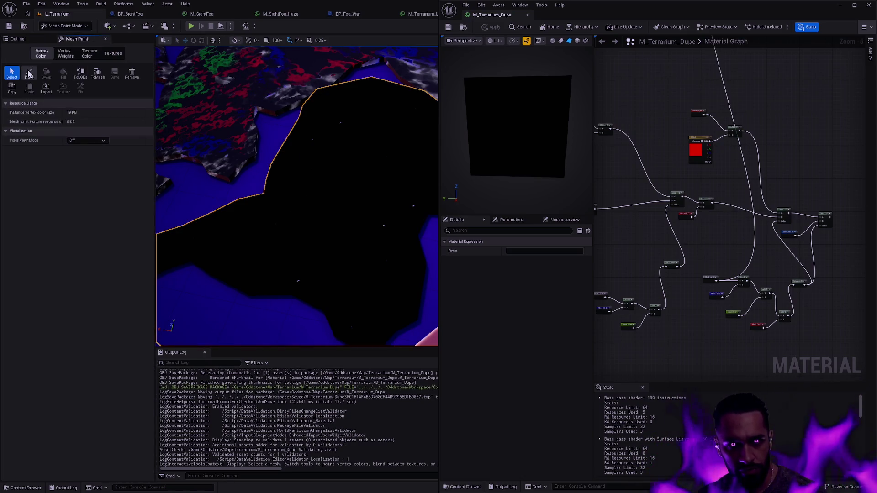
left_click(28, 73)
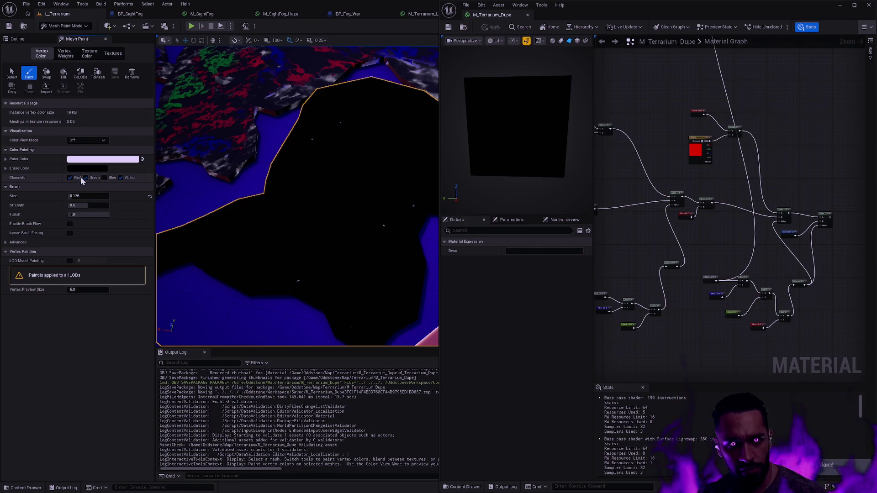
mouse_move(360, 246)
left_mouse_down()
mouse_move(339, 225)
mouse_move(319, 229)
mouse_move(360, 202)
mouse_move(375, 246)
mouse_move(353, 209)
mouse_move(371, 200)
mouse_move(298, 211)
mouse_move(350, 188)
left_mouse_up()
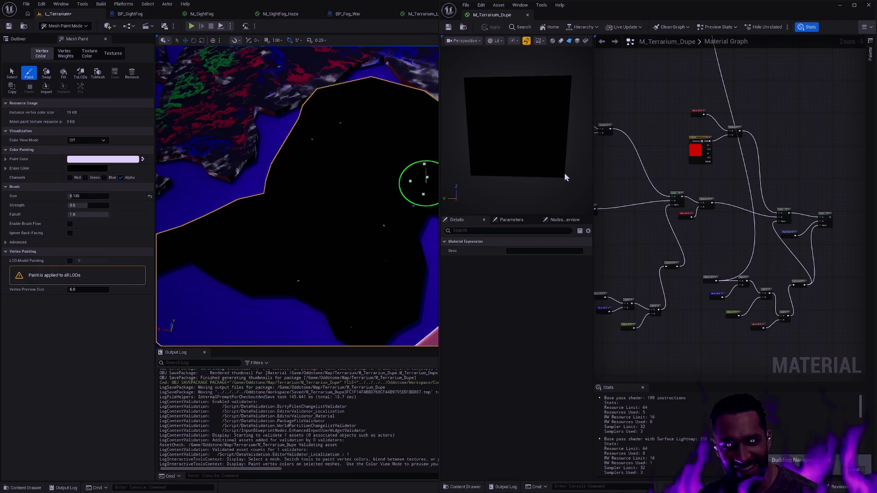
Step: Undo the 1-x node in the material graph and apply the material
scroll(692, 172, "up", 6)
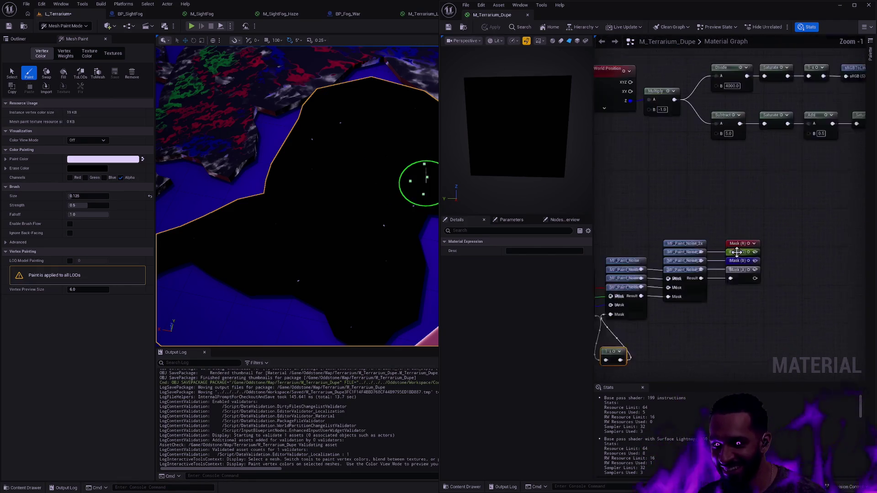
left_click_drag(738, 302, 768, 283)
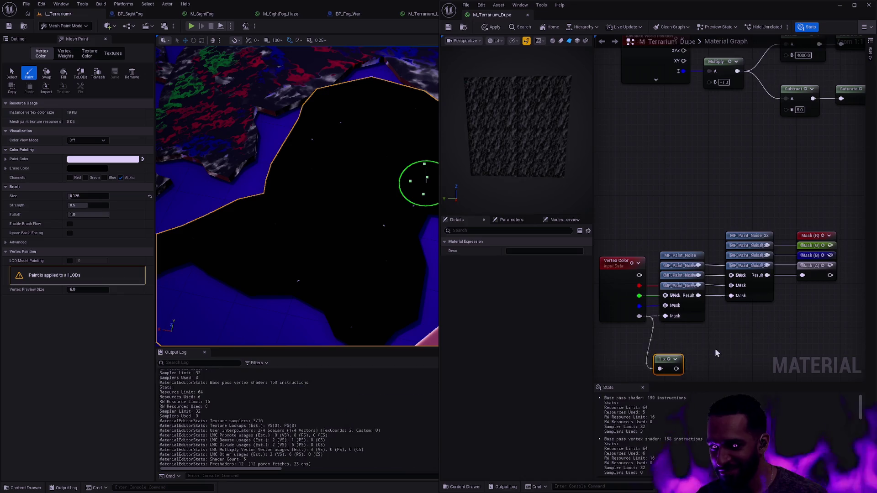
key("ctrl+z")
left_click(448, 27)
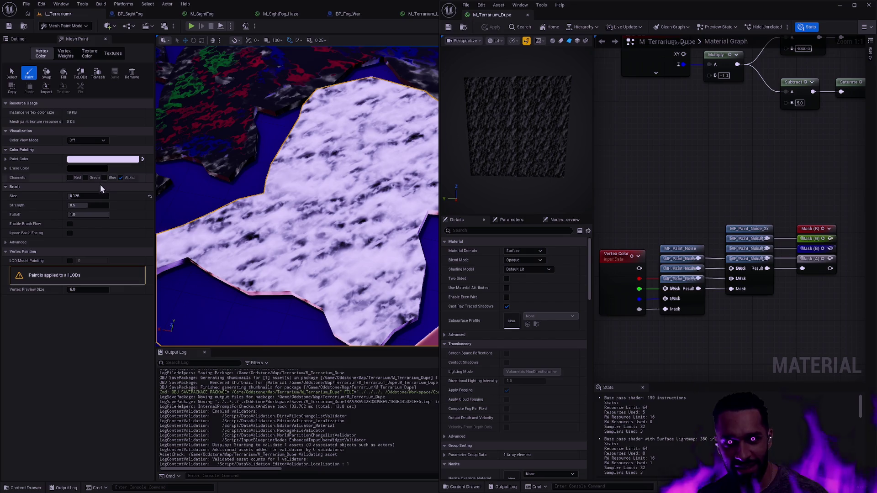
Step: Reset the paint and erase colours to their defaults and swap them, then stop painting
left_click(143, 158)
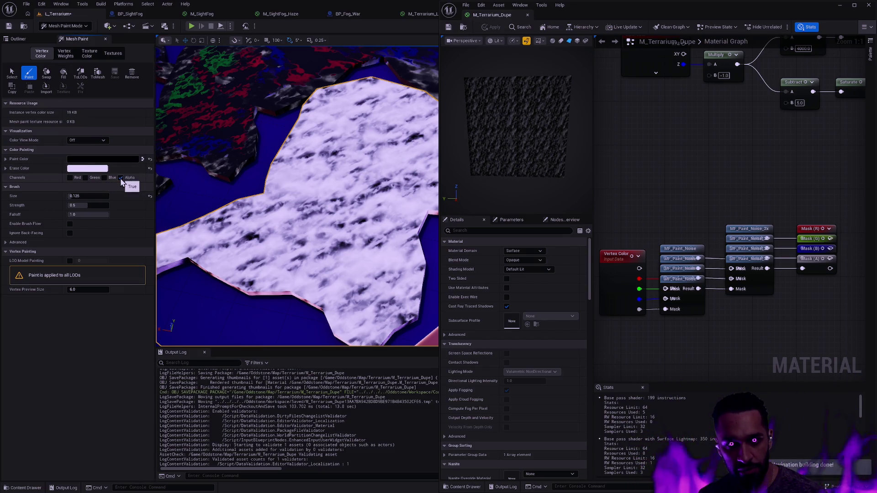
left_click(150, 159)
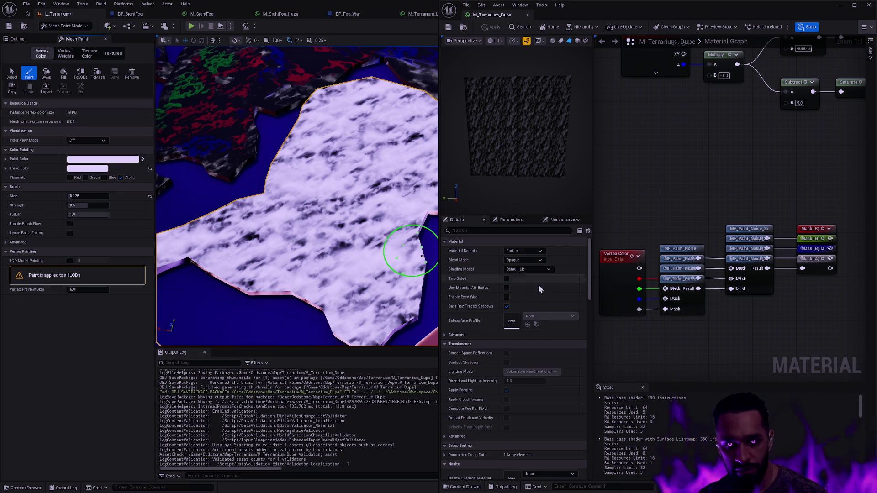
scroll(711, 272, "down", 3)
scroll(711, 272, "down", 2)
left_click_drag(722, 264, 716, 131)
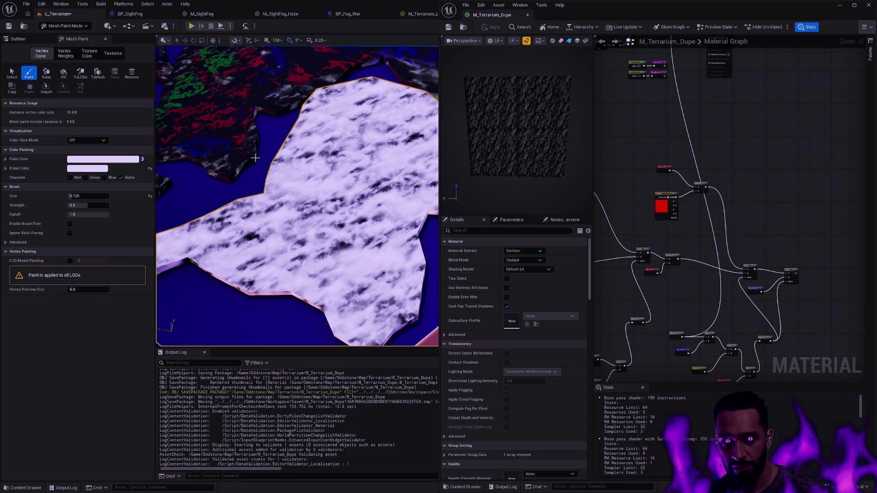
left_click(150, 168)
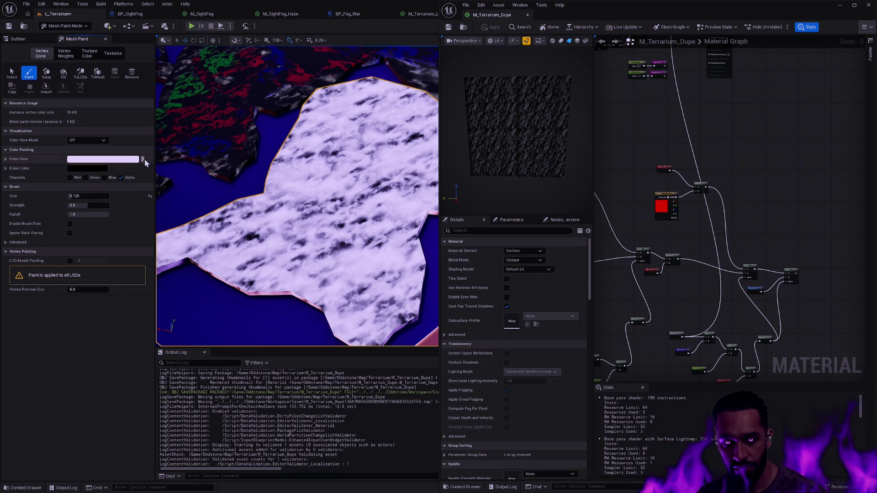
left_click(143, 159)
key("Escape")
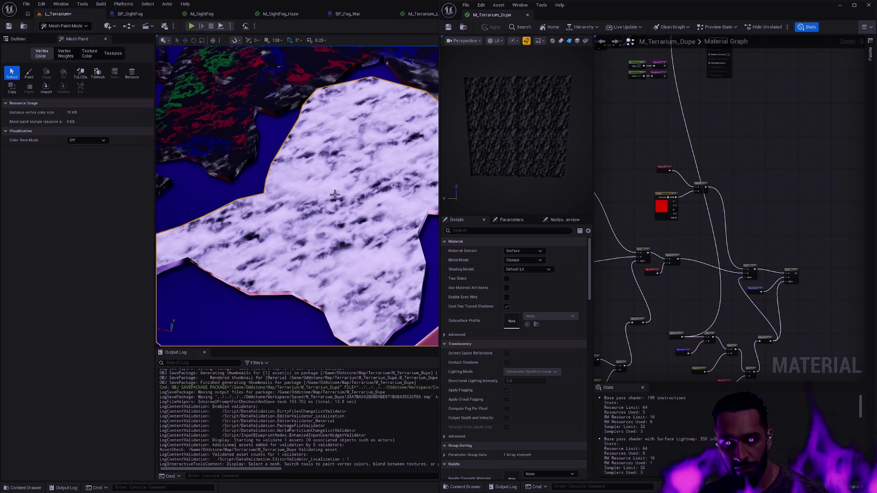
Step: Save the M_Terrarium_Dupe material with Ctrl+S
left_click_drag(607, 186, 749, 224)
key("ctrl+s")
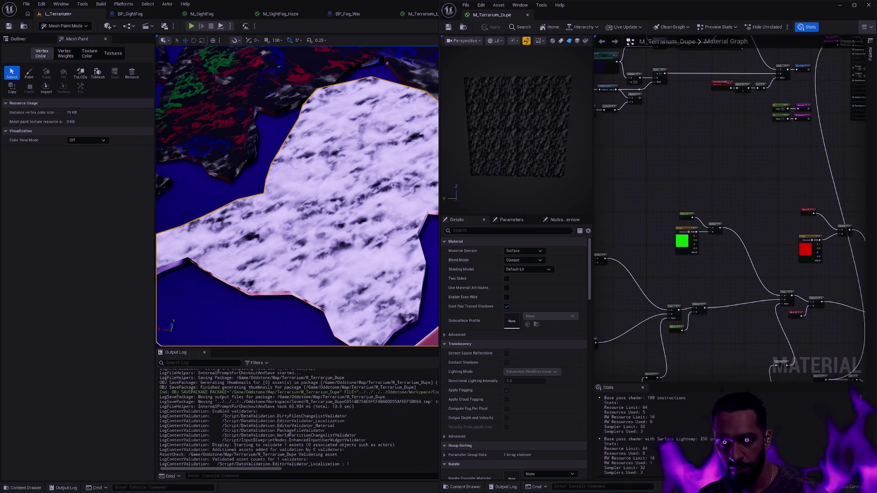
left_click_drag(638, 136, 769, 223)
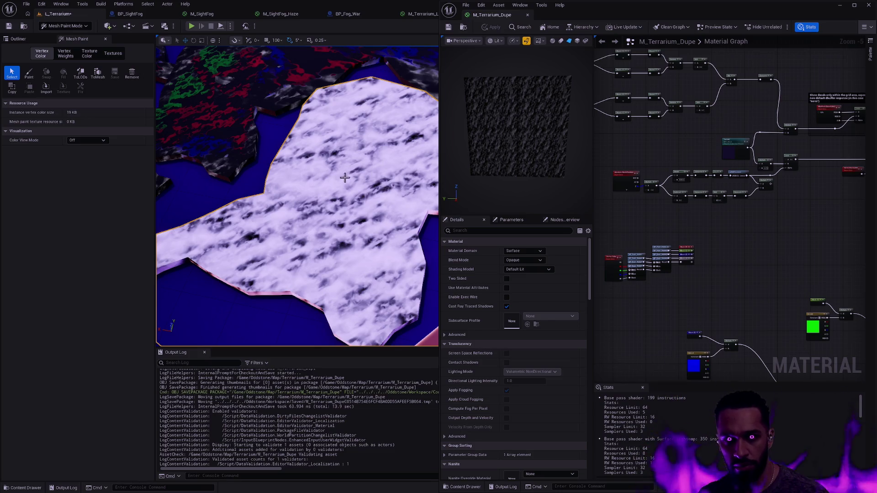
Step: Choose the Paint tool and set light lavender as paint colour with black for erasing
left_click(30, 75)
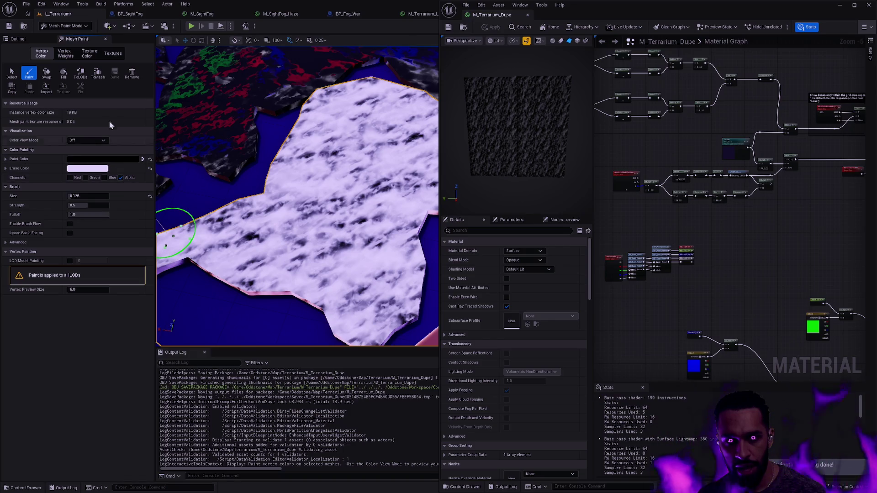
left_click(67, 72)
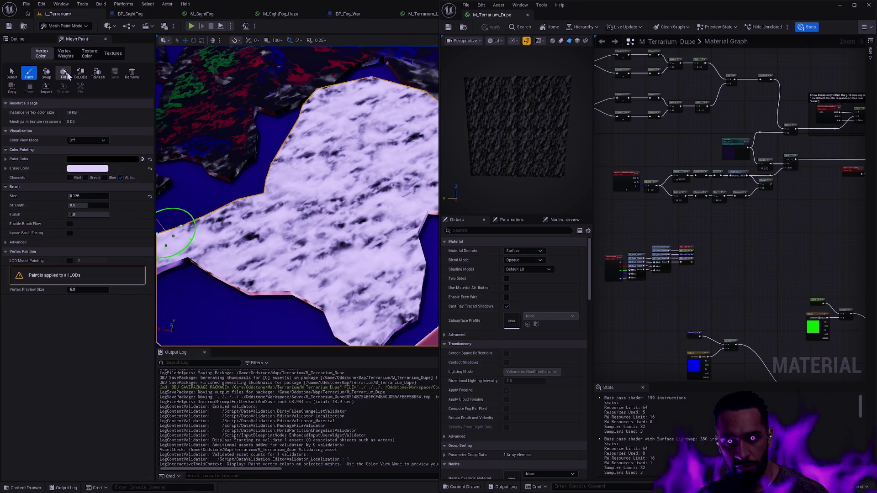
left_click(150, 158)
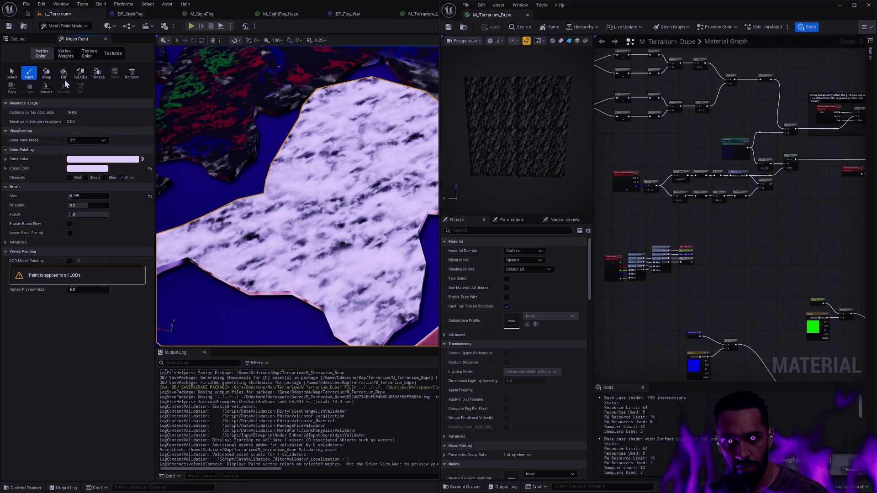
left_click(150, 168)
left_click(143, 159)
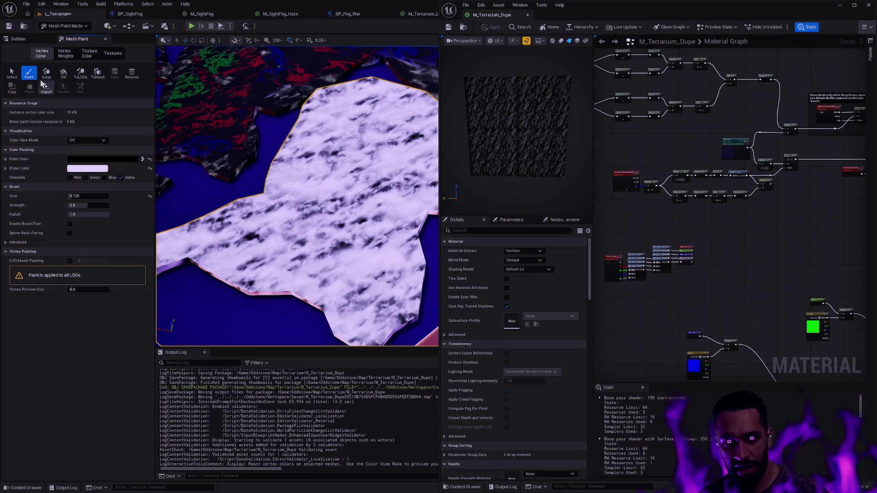
left_click(151, 168)
left_click(150, 159)
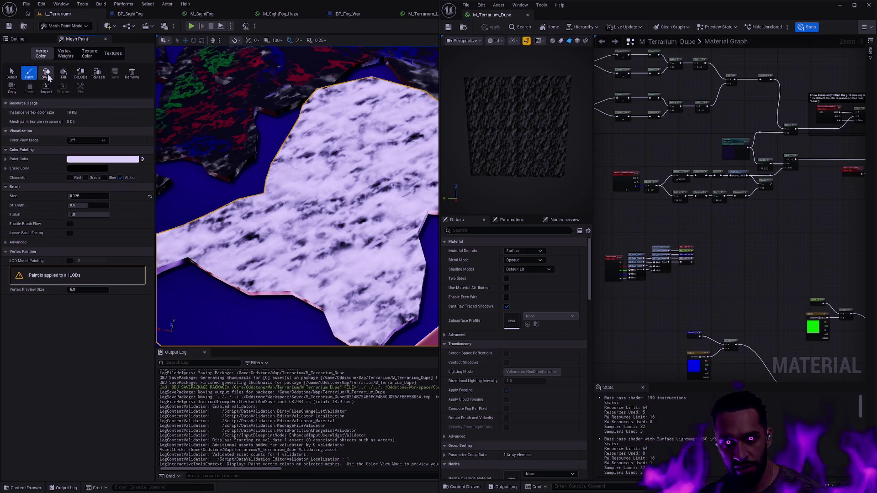
left_click(143, 159)
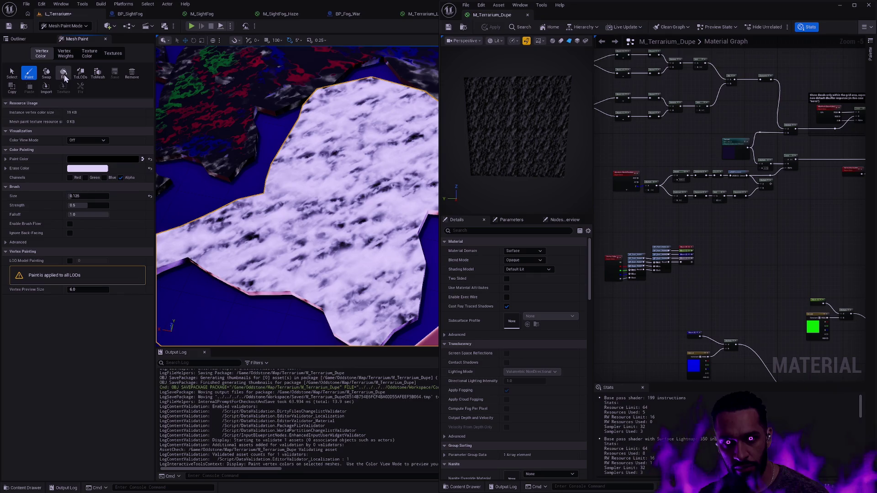
left_click(143, 159)
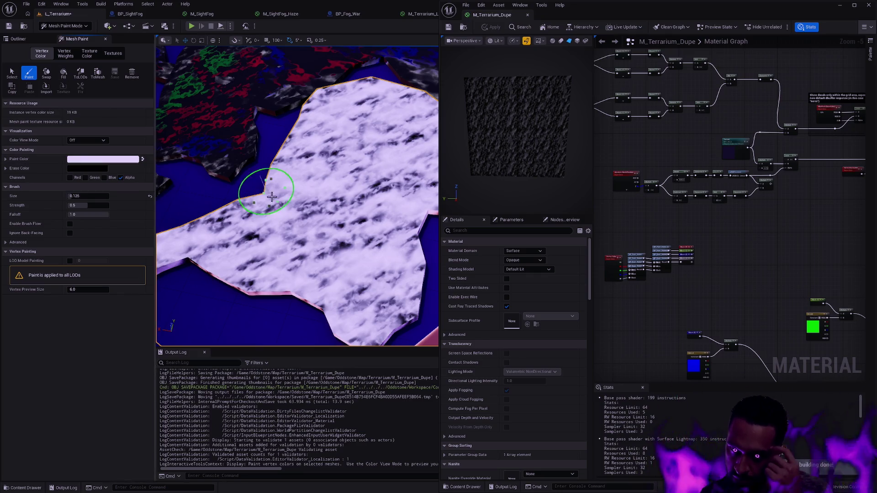
scroll(690, 291, "up", 2)
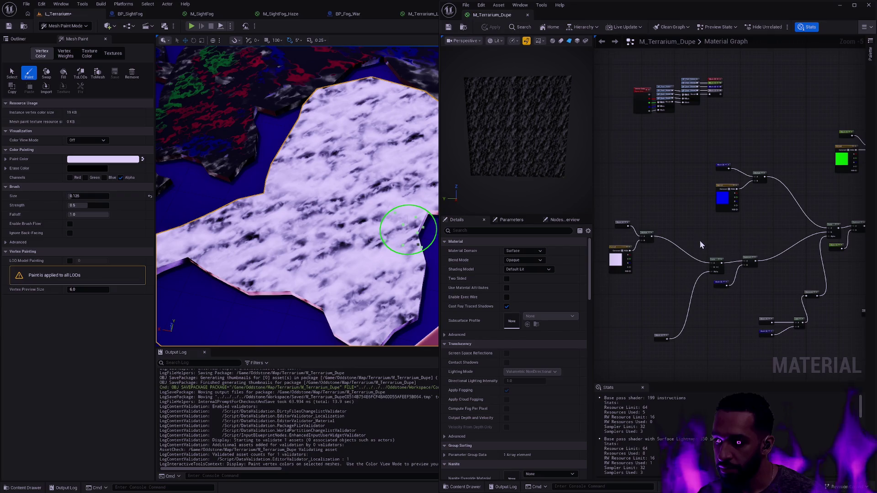
scroll(676, 279, "up", 1)
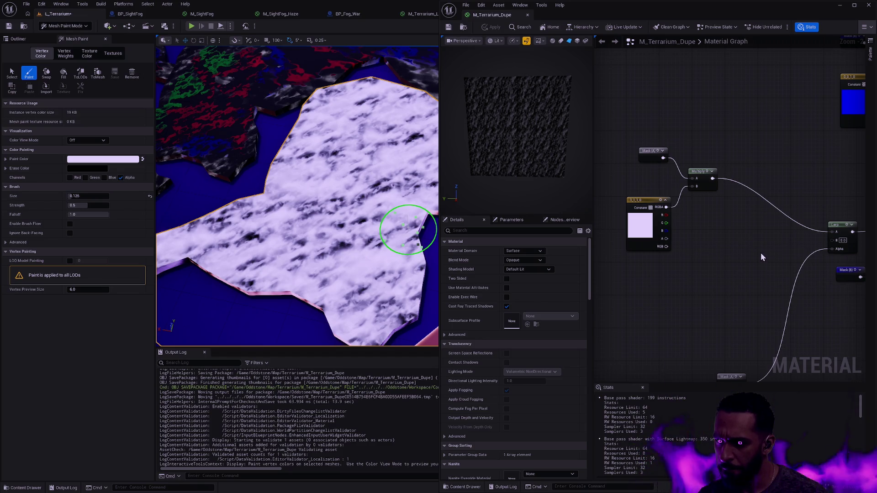
Step: Preview the Mask (A) and Multiply node outputs, then turn the Multiply preview off
left_click(649, 152)
key("space")
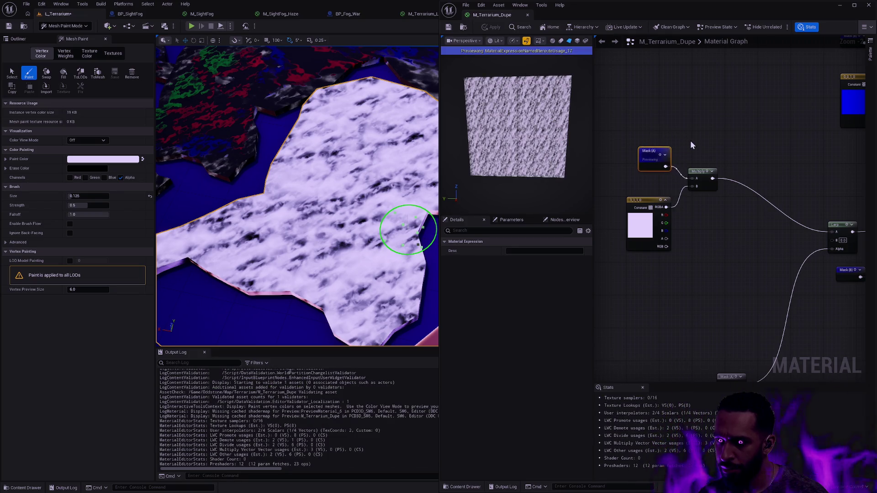
left_click(699, 173)
key("space")
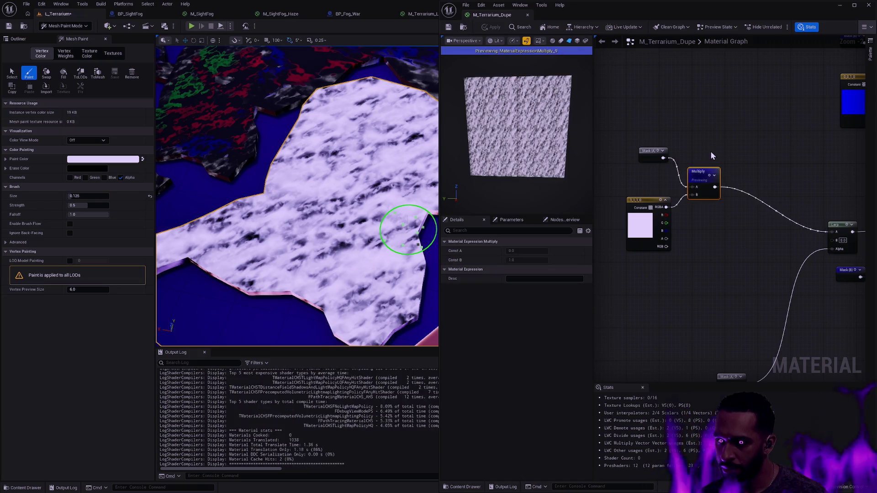
left_click(627, 109)
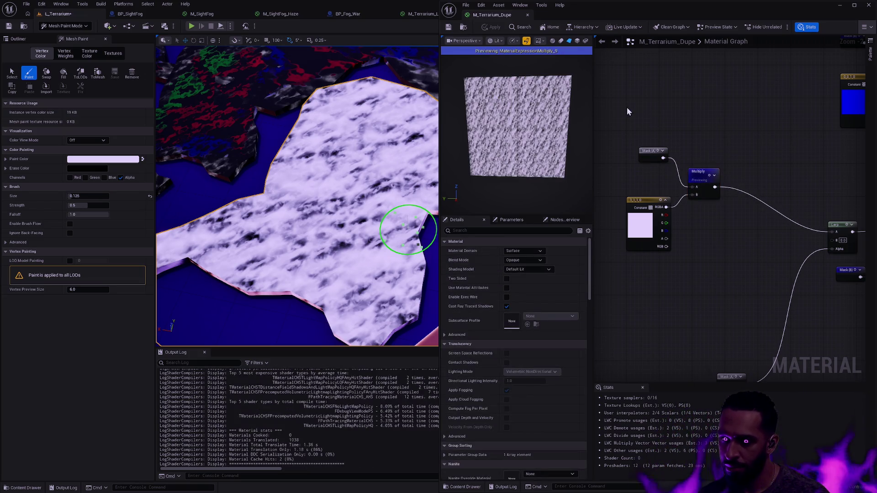
left_click(698, 172)
key("space")
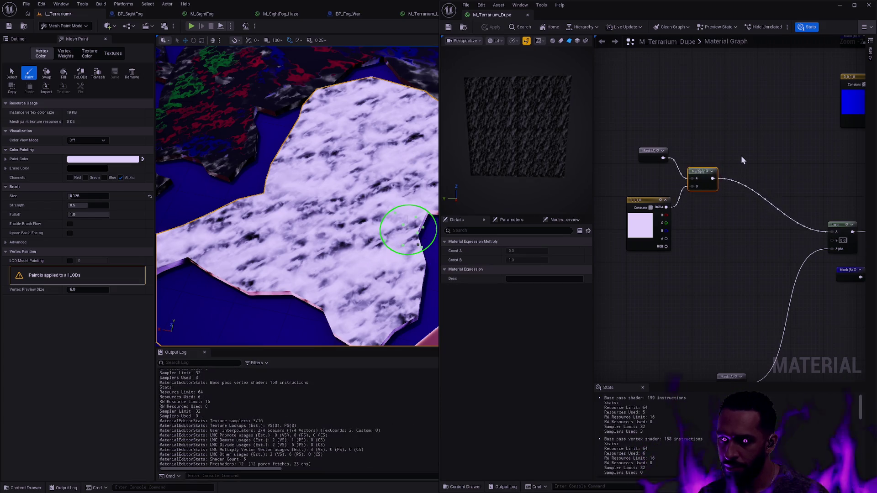
scroll(741, 155, "down", 1)
scroll(706, 182, "down", 1)
mouse_move(728, 186)
left_mouse_down()
mouse_move(718, 194)
mouse_move(734, 198)
mouse_move(727, 277)
mouse_move(630, 172)
left_mouse_up()
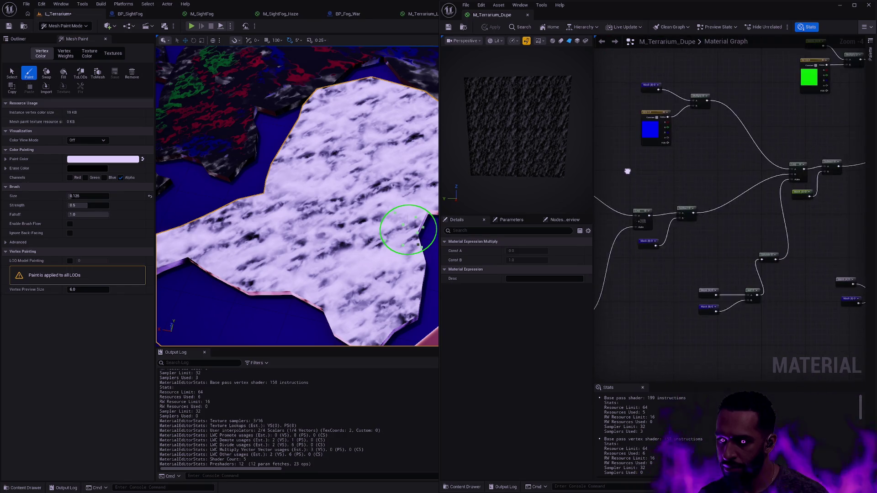
scroll(681, 256, "up", 5)
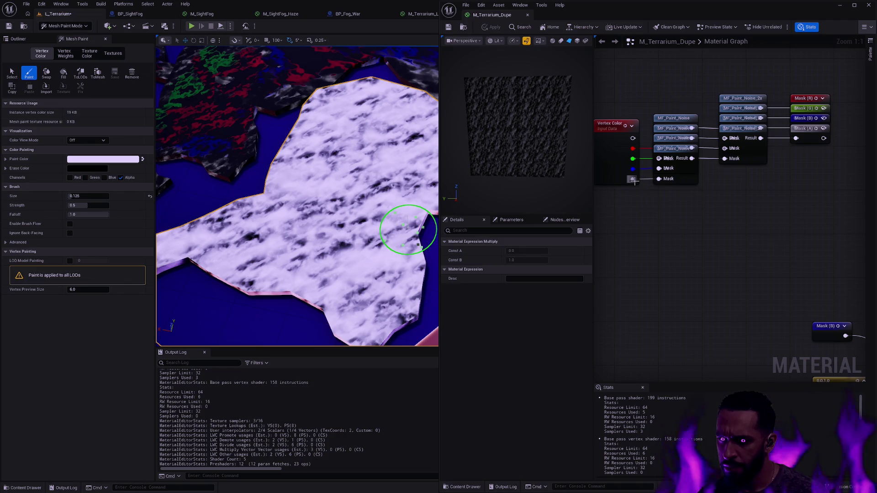
Step: Apply the material, swap paint colours, and add a OneMinus node off the Vertex Color alpha
left_click(491, 27)
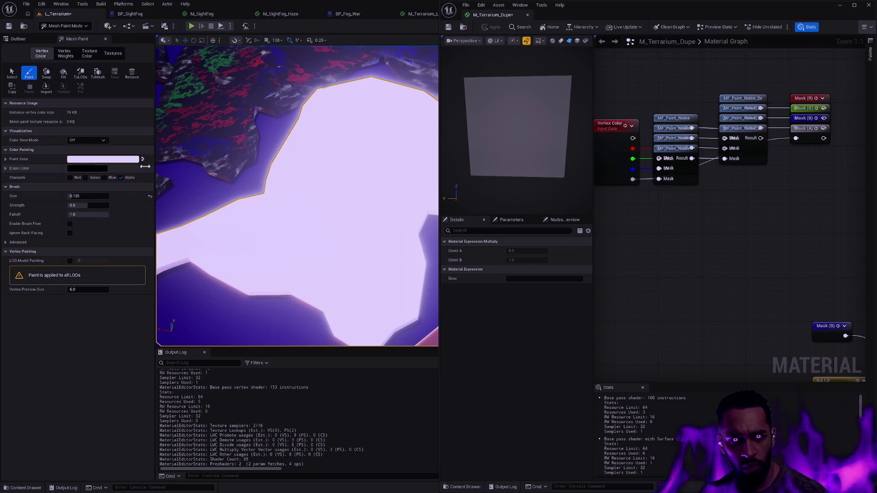
left_click(142, 159)
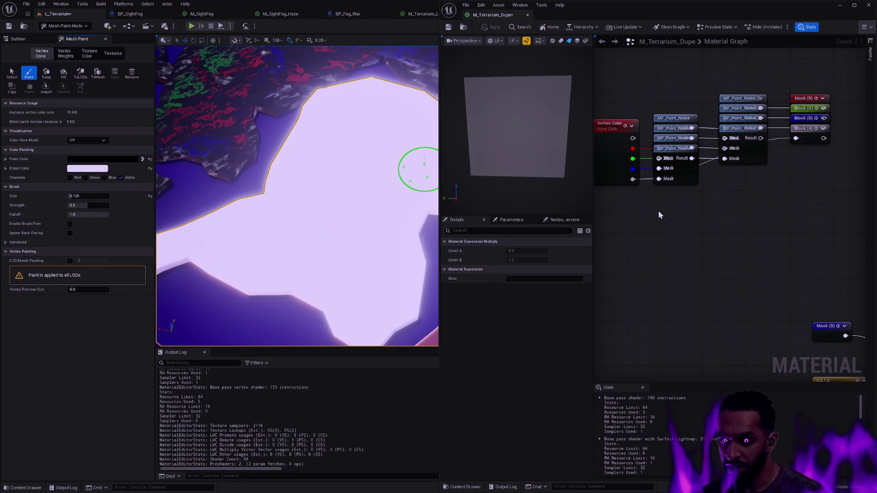
mouse_move(633, 179)
left_mouse_down()
mouse_move(663, 242)
mouse_move(795, 138)
left_mouse_up()
type("oneminus")
key("Return")
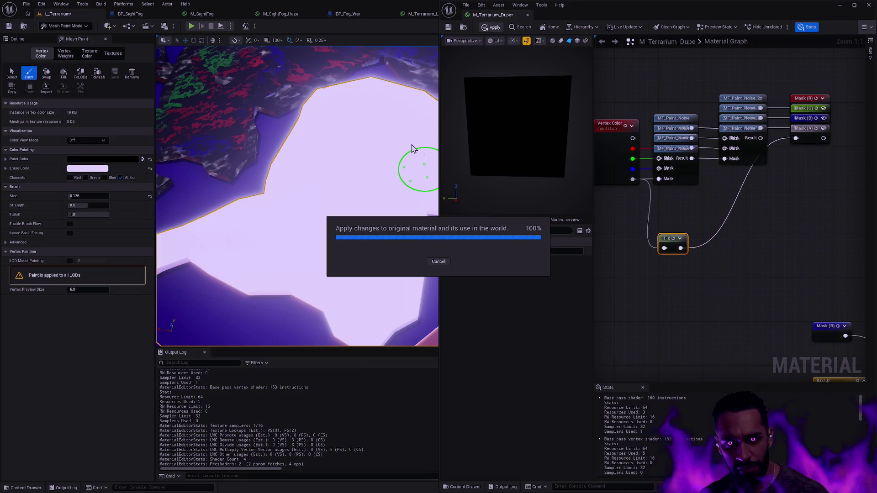
Step: Swap the paint and erase colours and check the paint colour in the Color Picker
left_click(142, 159)
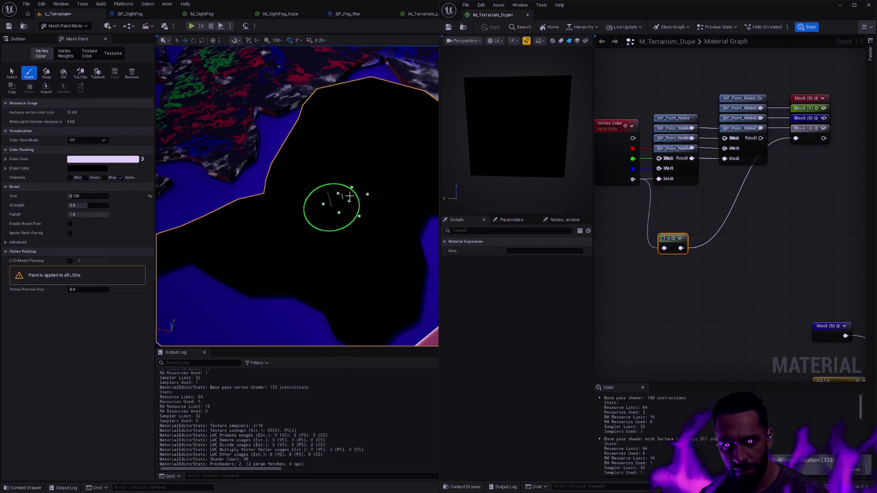
left_click(142, 159)
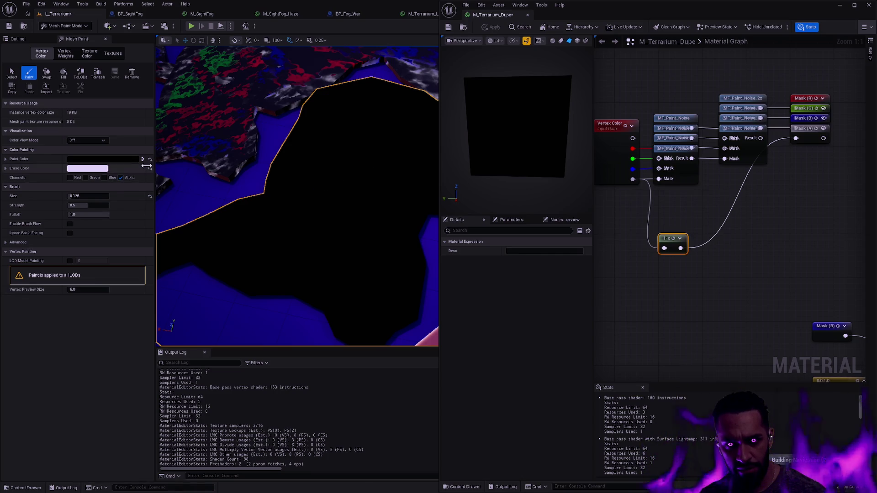
left_click(142, 159)
left_click(121, 161)
left_click(254, 333)
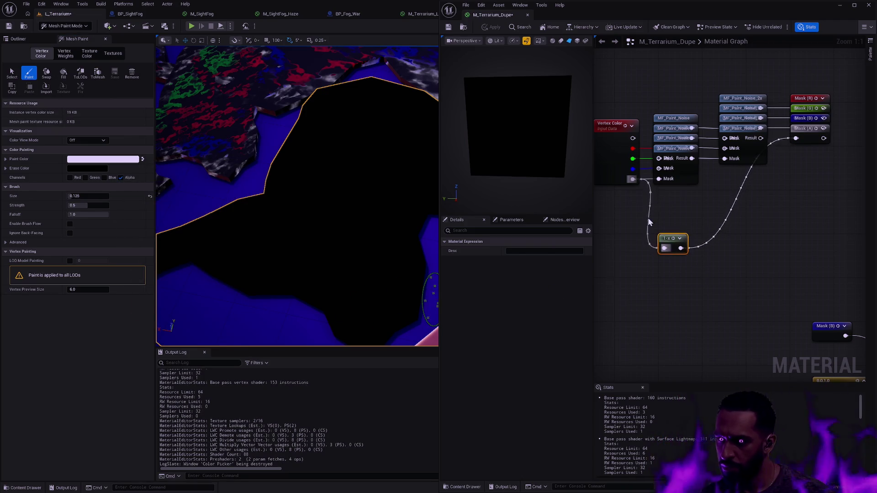
Step: Delete the 1-x node, wire the noise Result into Mask (A), and apply
key("Delete")
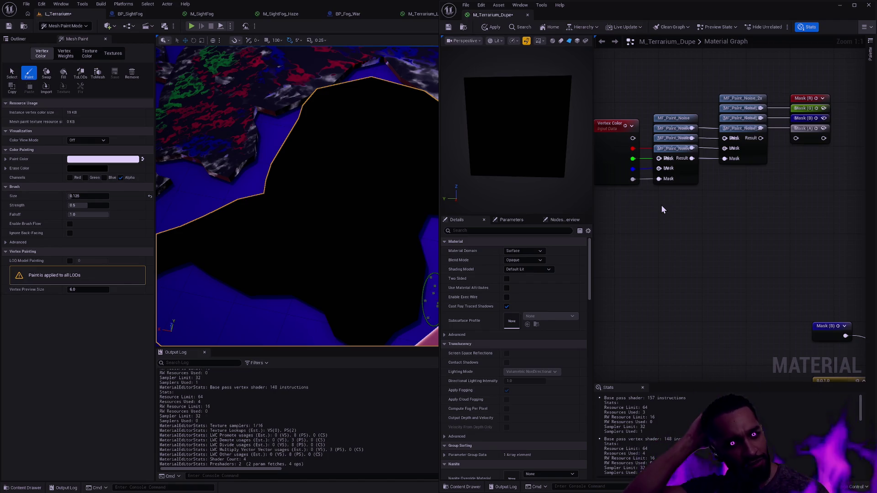
left_click_drag(763, 140, 796, 138)
left_click(493, 27)
Step: Save M_Terrarium_Dupe, bring the output node into view with Home, and apply it to the terrain
left_click(448, 27)
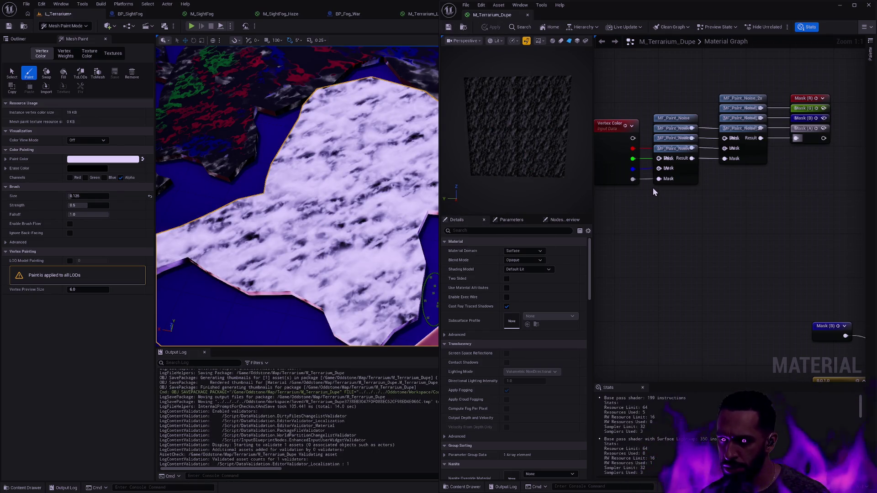
scroll(665, 178, "down", 4)
mouse_move(746, 195)
left_mouse_down()
mouse_move(666, 162)
mouse_move(735, 177)
mouse_move(517, 193)
left_mouse_up()
left_click_drag(776, 256, 723, 195)
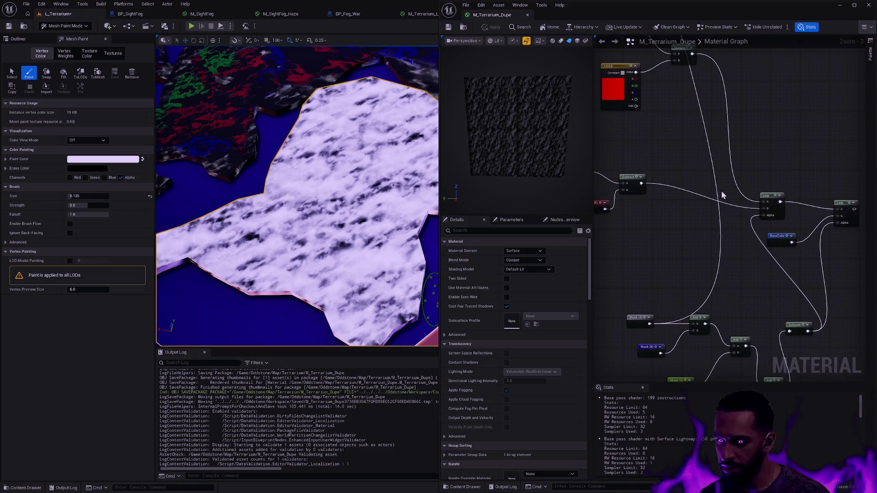
key("Home")
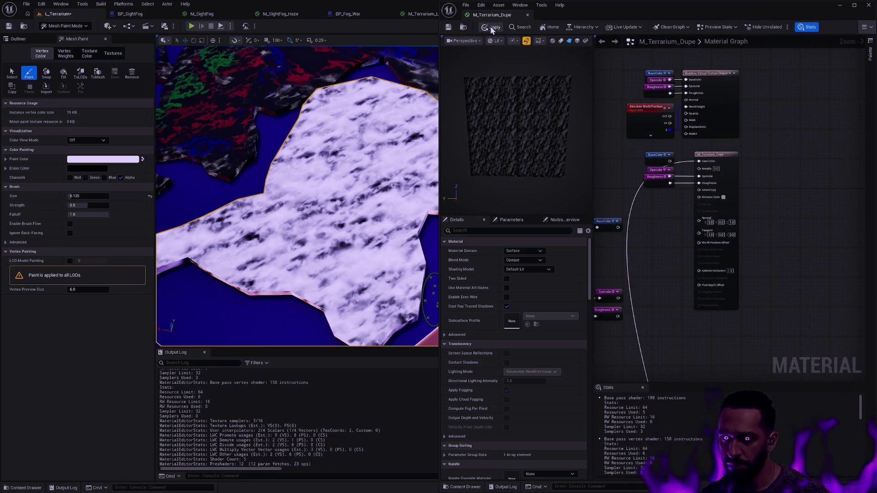
left_click(491, 27)
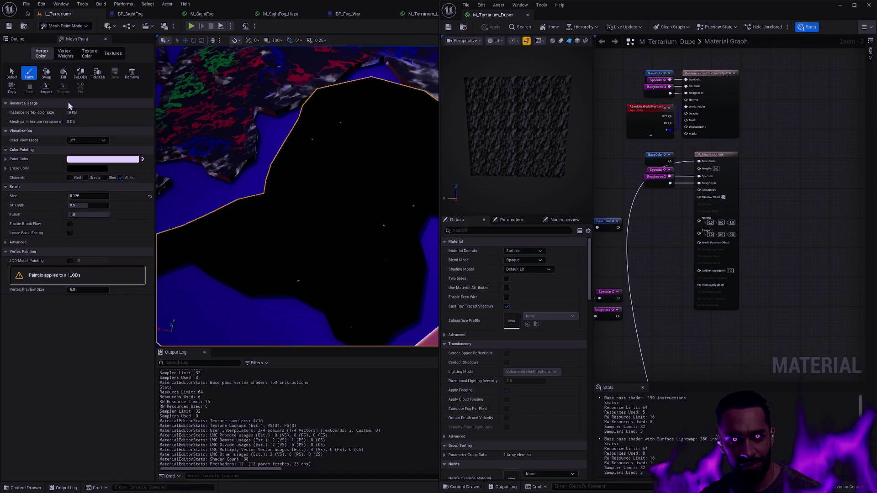
Step: Enable the Blue channel, disable Alpha, and brush pale lavender strokes across the black terrain patch
left_click(104, 177)
left_click(121, 178)
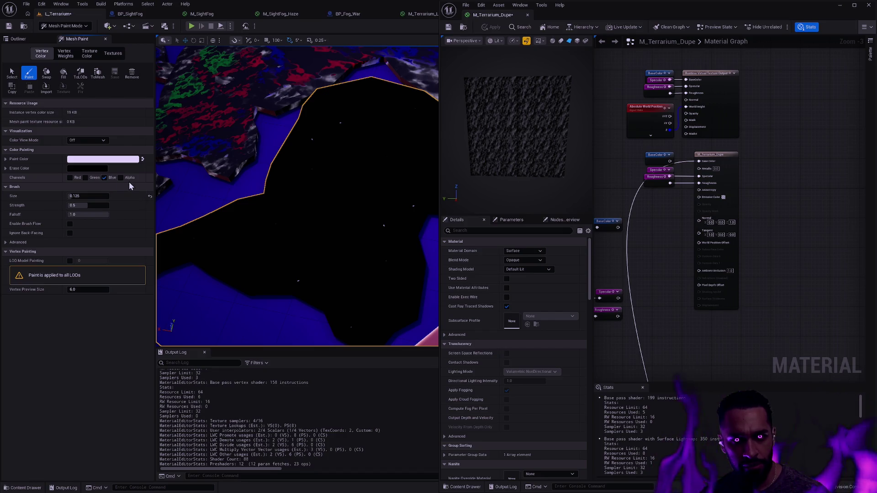
mouse_move(346, 220)
left_mouse_down()
mouse_move(361, 185)
mouse_move(339, 177)
mouse_move(379, 158)
mouse_move(354, 137)
mouse_move(389, 120)
mouse_move(366, 104)
mouse_move(310, 229)
mouse_move(254, 235)
mouse_move(368, 247)
mouse_move(372, 258)
mouse_move(397, 251)
mouse_move(378, 248)
left_mouse_up()
scroll(389, 237, "up", 5)
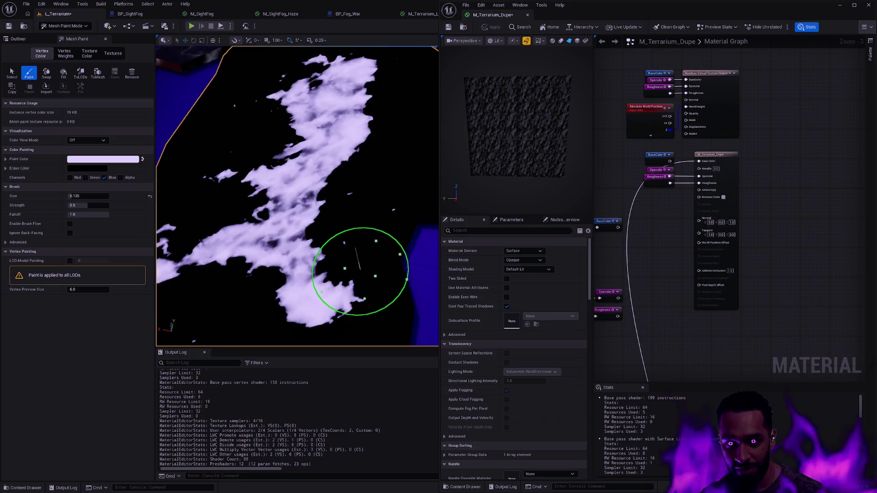
scroll(391, 284, "down", 3)
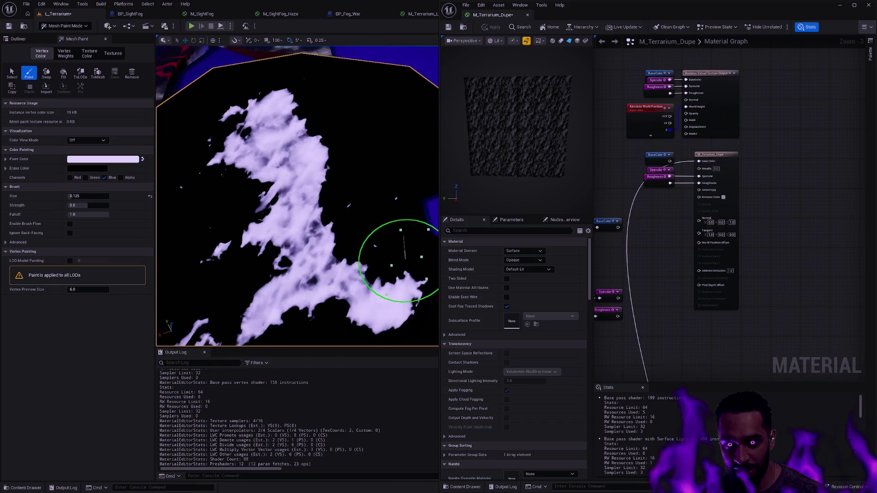
scroll(405, 219, "down", 2)
scroll(411, 199, "up", 2)
scroll(411, 200, "down", 1)
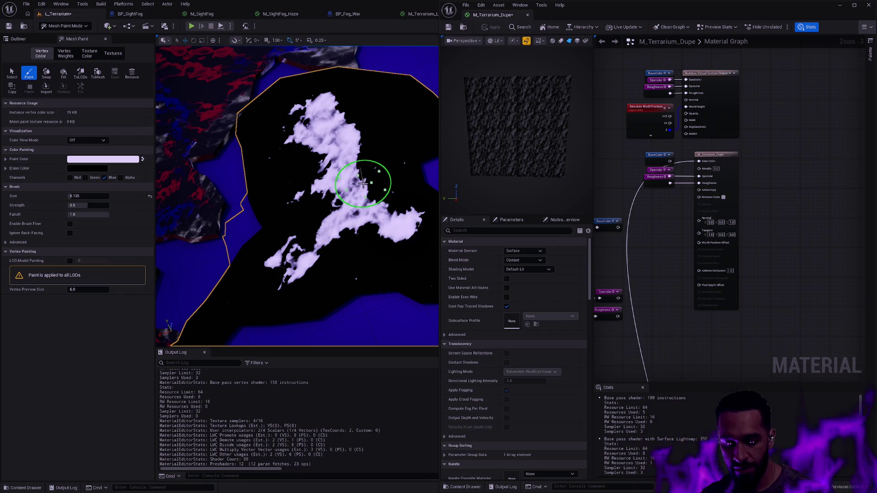
mouse_move(379, 191)
left_mouse_down()
mouse_move(386, 176)
mouse_move(365, 184)
mouse_move(386, 122)
mouse_move(384, 172)
mouse_move(362, 102)
mouse_move(335, 163)
mouse_move(359, 211)
left_mouse_up()
scroll(359, 211, "up", 3)
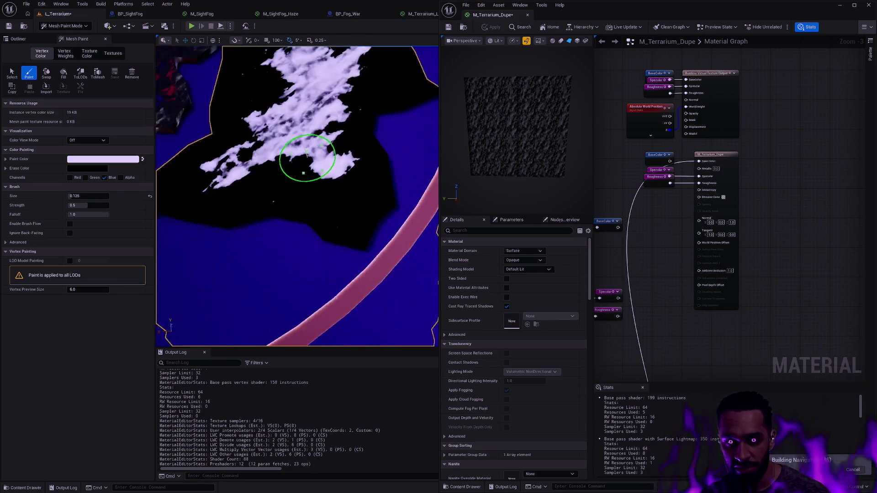
mouse_move(246, 237)
left_mouse_down()
mouse_move(358, 237)
mouse_move(238, 243)
left_mouse_up()
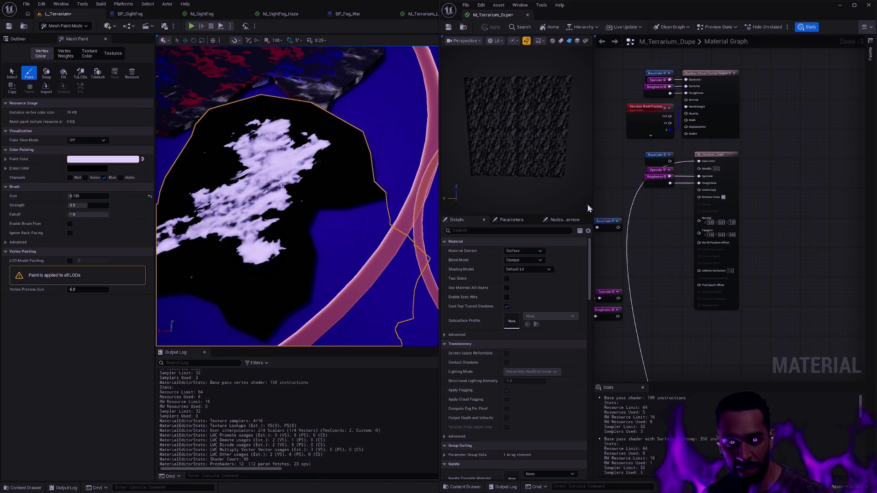
Step: Fill the mesh with the erase colour, then wire the MF_Paint_Noise Result into Mask (A)
left_click(143, 159)
left_click(64, 75)
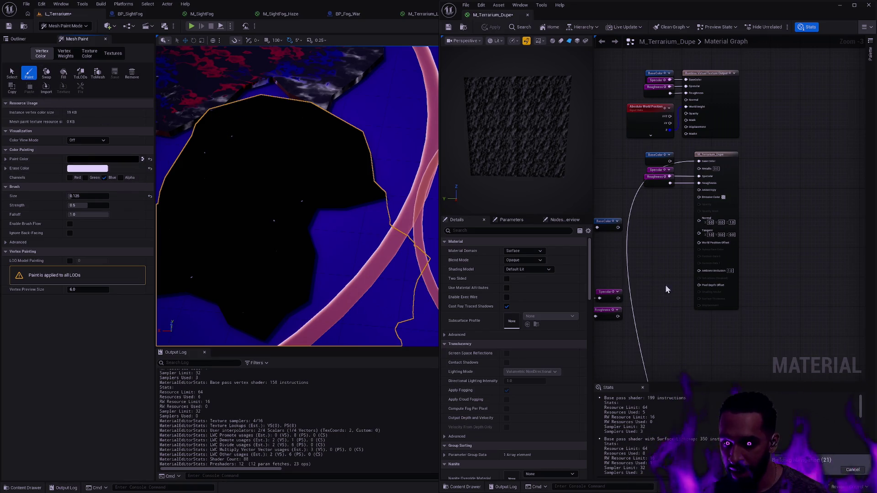
scroll(665, 289, "down", 2)
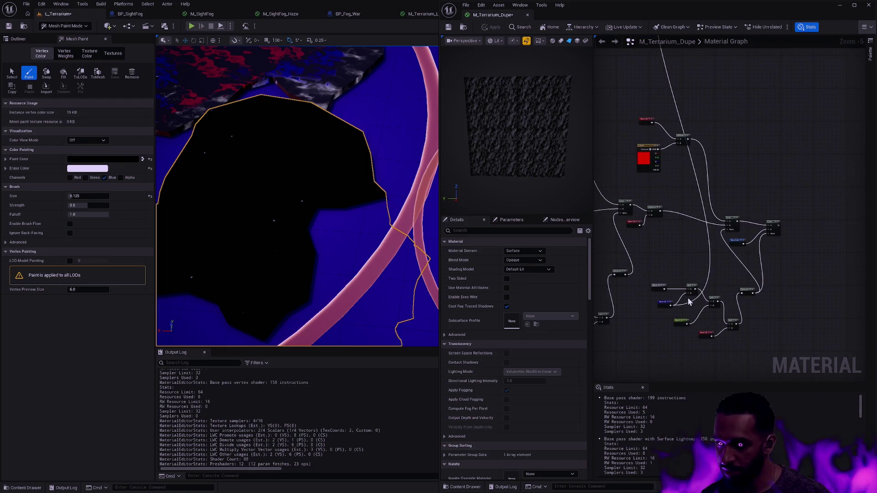
mouse_move(666, 288)
left_mouse_down()
mouse_move(710, 178)
mouse_move(689, 51)
mouse_move(703, 17)
mouse_move(691, 197)
left_mouse_up()
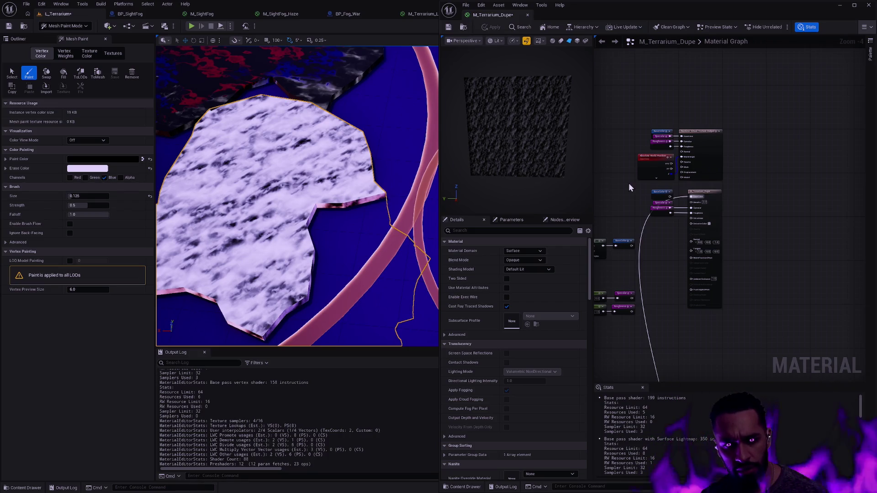
mouse_move(634, 159)
left_mouse_down()
mouse_move(691, 153)
mouse_move(650, 78)
left_mouse_up()
scroll(708, 140, "up", 4)
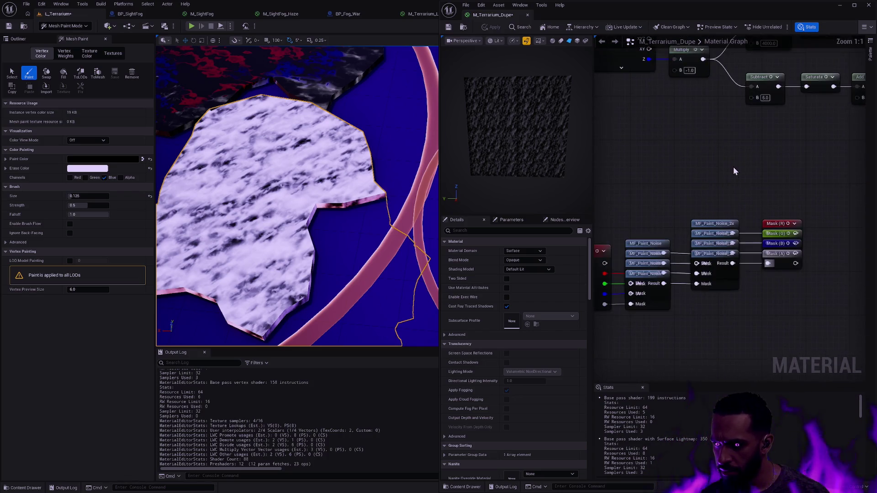
left_click_drag(767, 200, 803, 200)
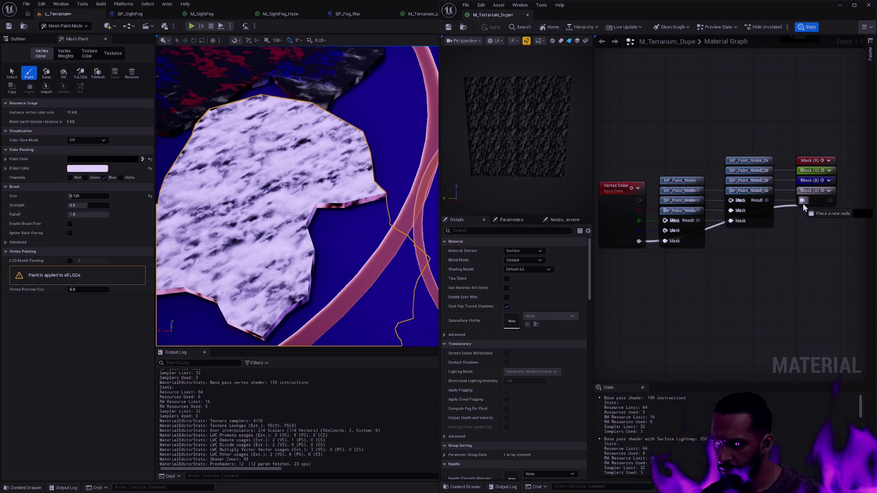
Step: Apply the mask wiring, test a Saturate node from vertex alpha into Mask (A), then delete it
left_click(492, 27)
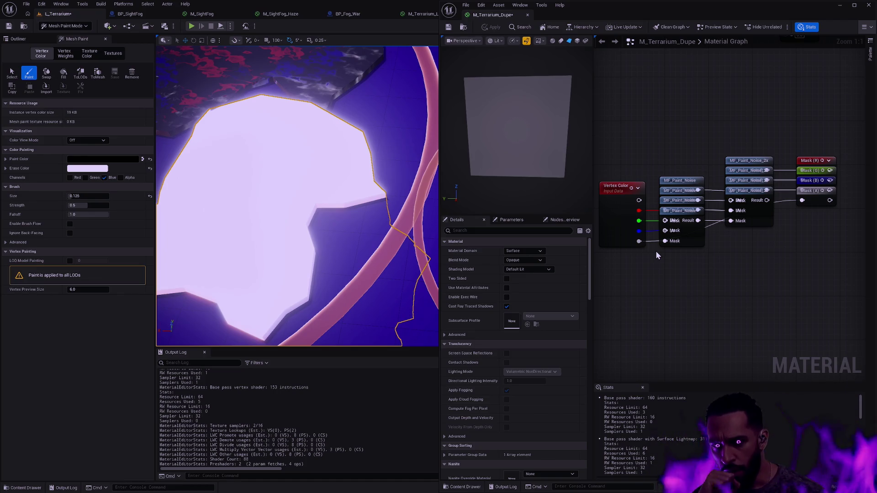
left_click_drag(639, 241, 663, 277)
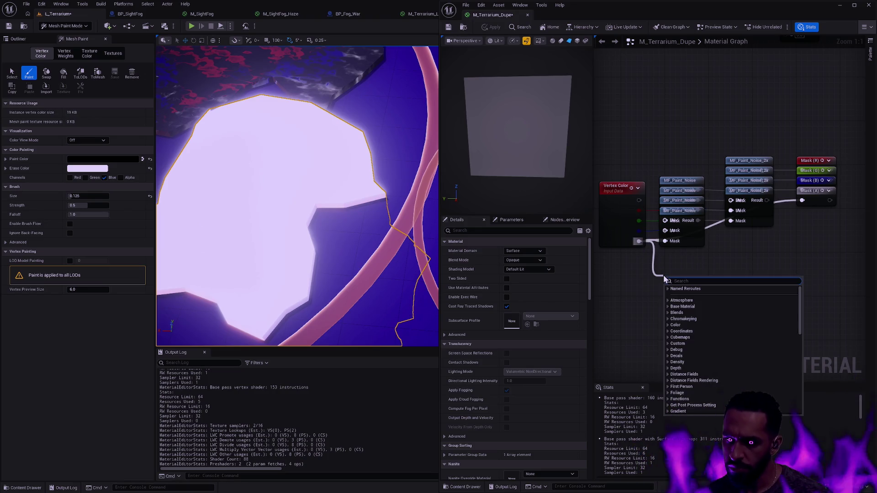
key("Escape")
left_click_drag(693, 289, 802, 200)
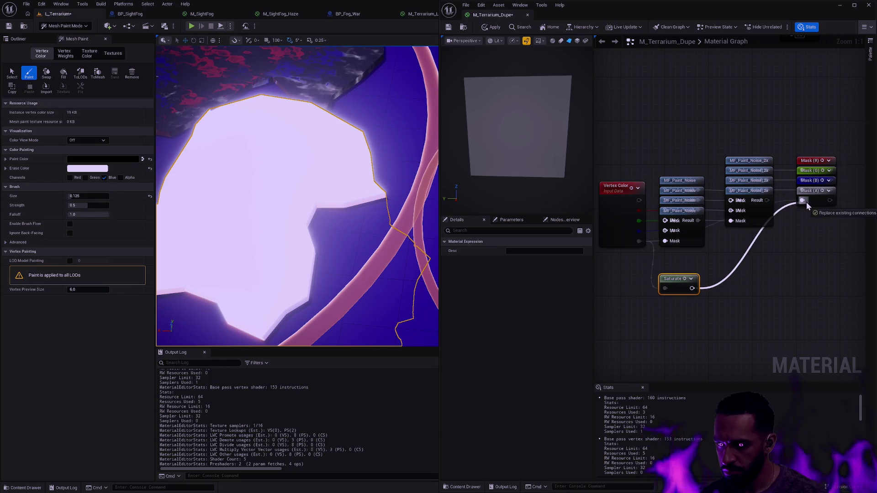
left_click(490, 27)
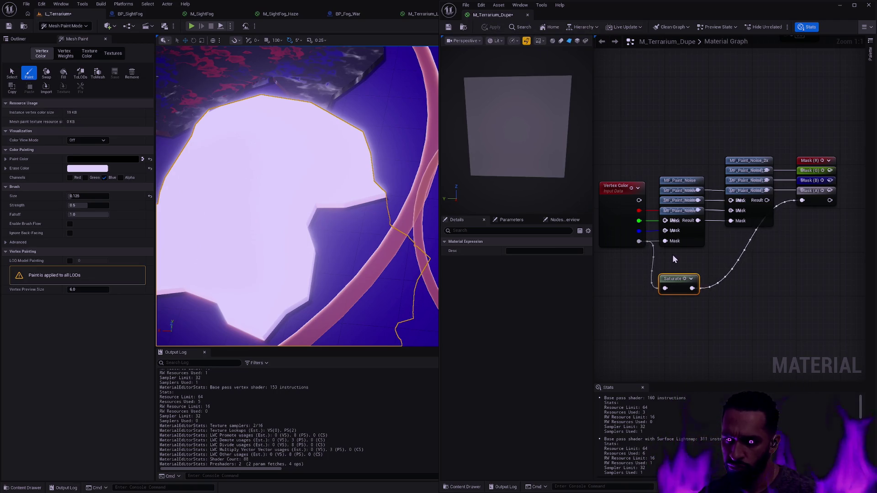
key("Delete")
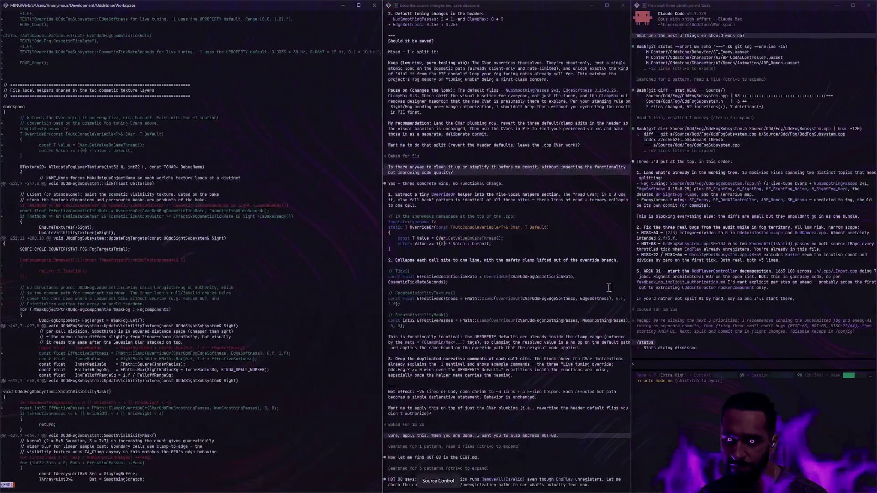
Step: Ask the right Claude Code session a /btw question about alpha versus RGB vertex painting and read the reply
left_click(684, 366)
type("/btw Is alph")
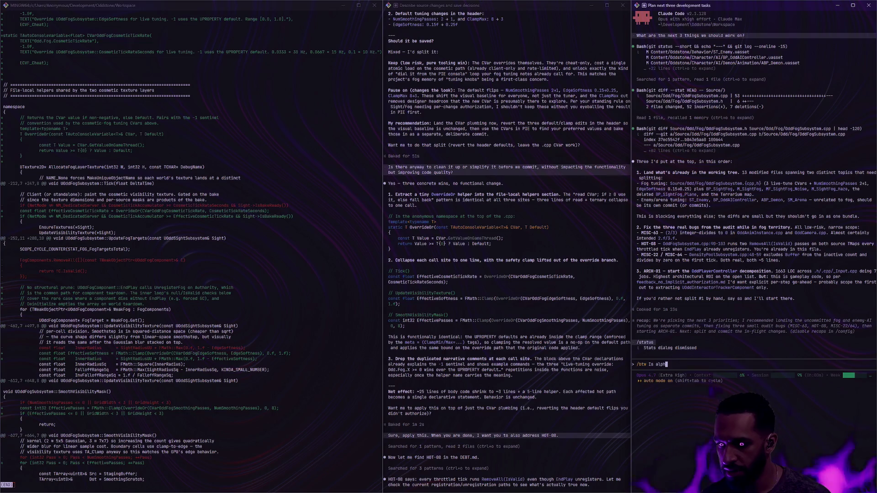
key("BackSpace")
key("BackSpace")
key("BackSpace")
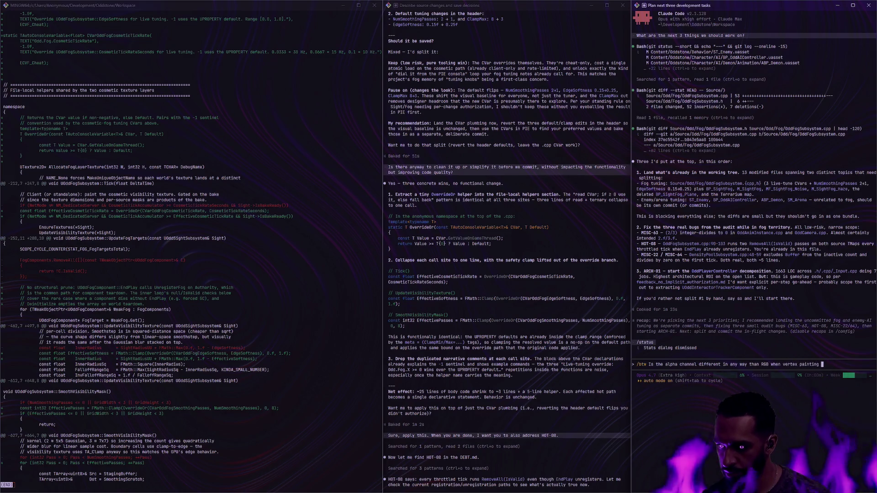
type("ngine?")
key("Return")
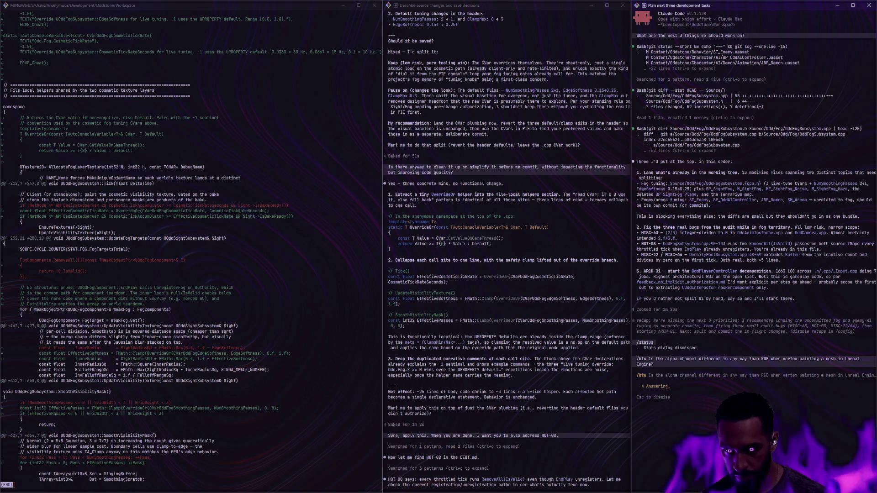
scroll(599, 284, "up", 1)
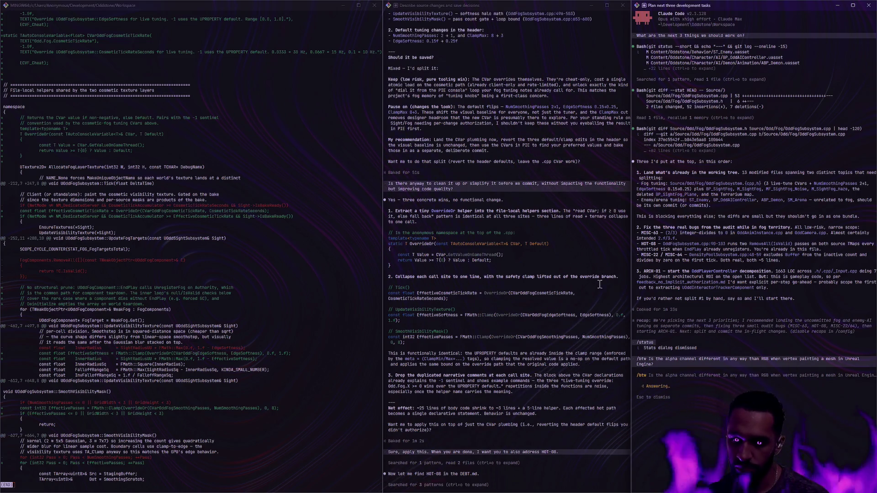
scroll(579, 282, "down", 5)
scroll(584, 289, "down", 20)
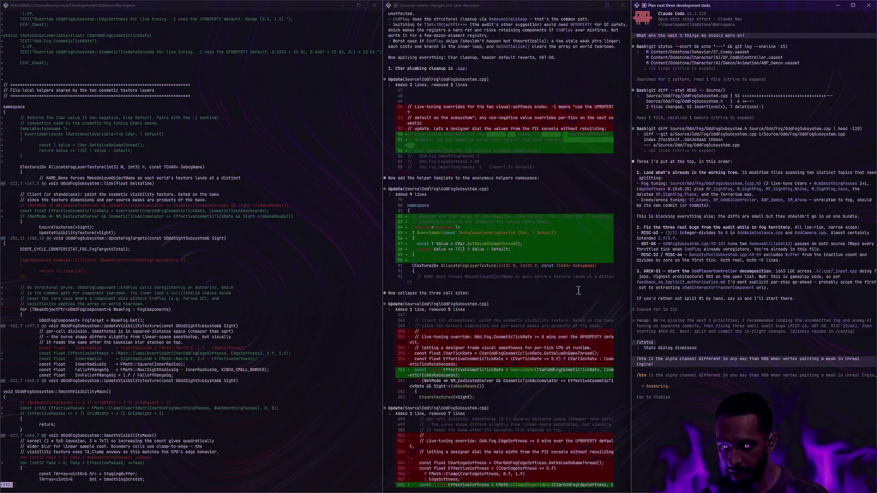
scroll(554, 295, "down", 10)
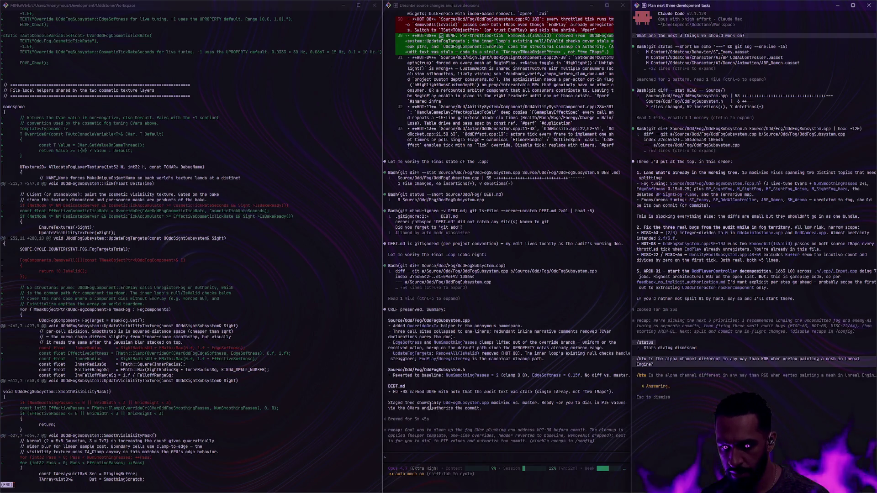
Step: Start typing 'Are you ready' in the middle session's prompt, then erase it
left_click(439, 455)
type("Are y")
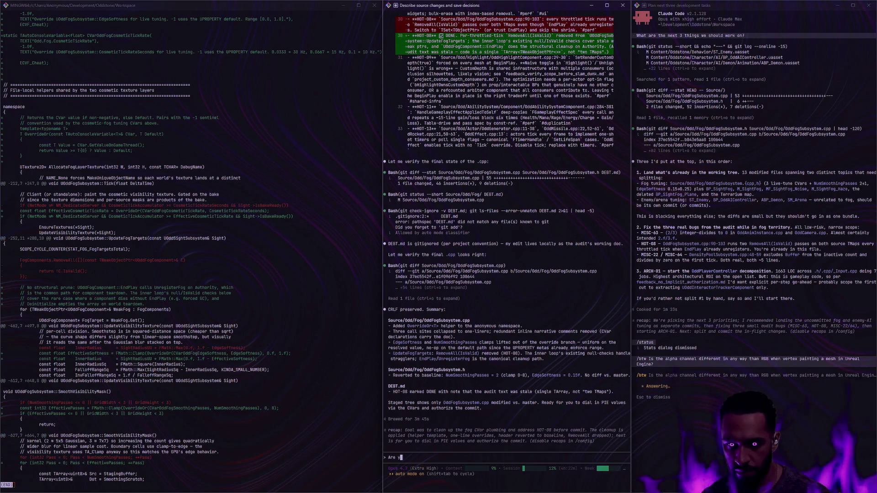
type("ou ready")
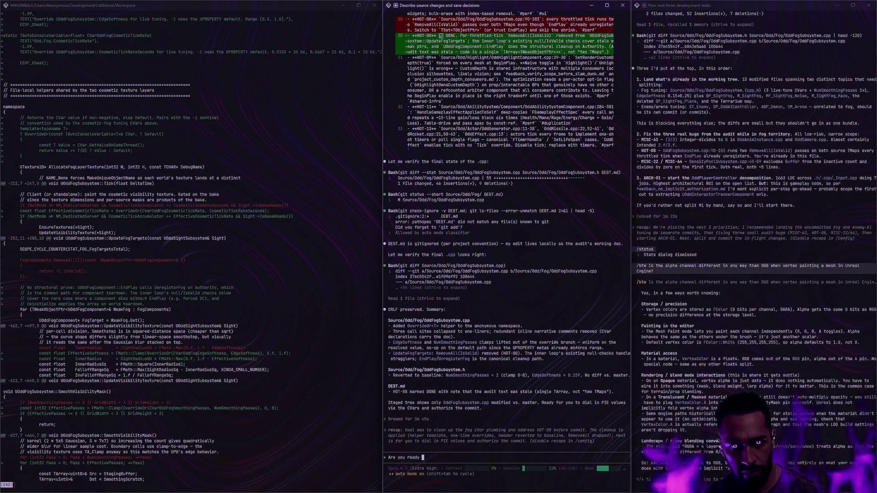
key("BackSpace")
key("BackSpace")
key("BackSpace")
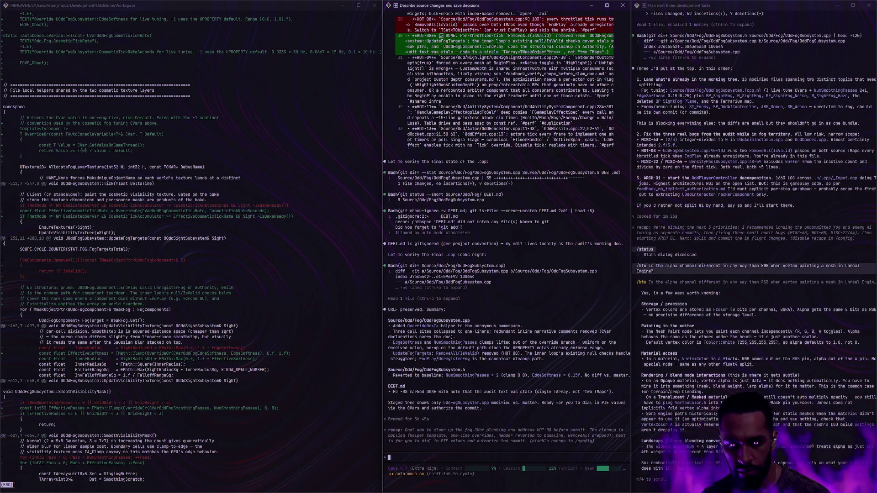
Step: Clear the left terminal, run gs to show git status, then switch back to the Unreal desktop
left_click(91, 480)
type("qqclear")
key("Return")
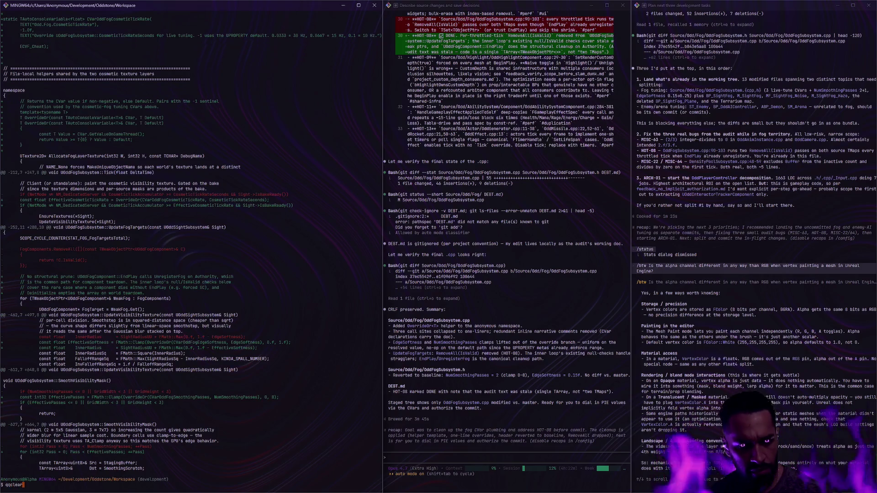
type("gs")
key("Return")
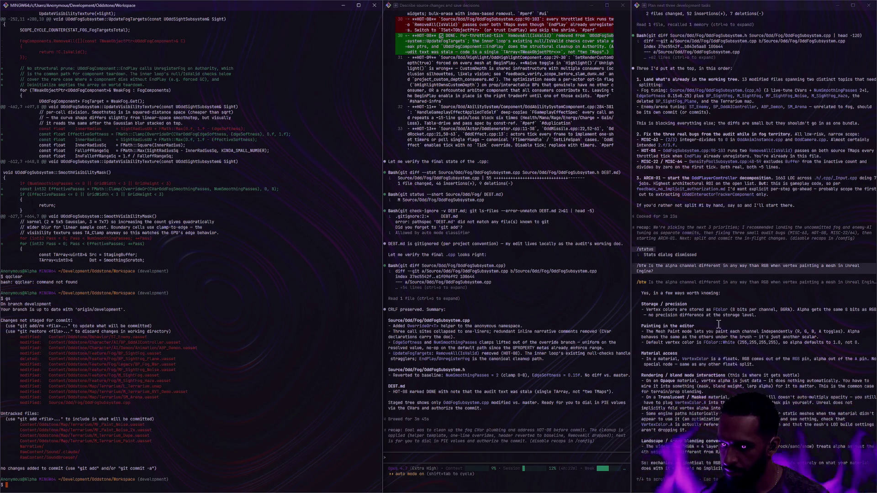
key("ctrl+super+Right")
key("ctrl+super+Right")
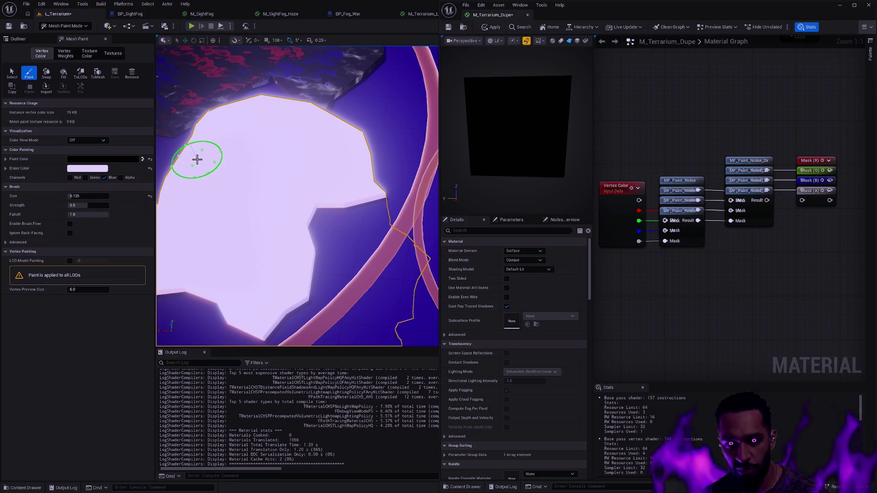
Step: Restrict vertex painting to the Alpha channel with Blue unchecked, and swap so black is the paint colour
left_click(144, 158)
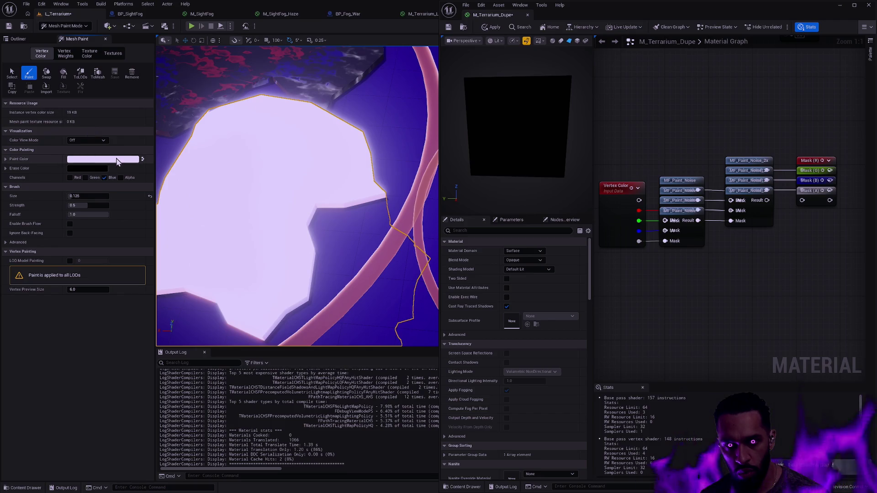
left_click(104, 177)
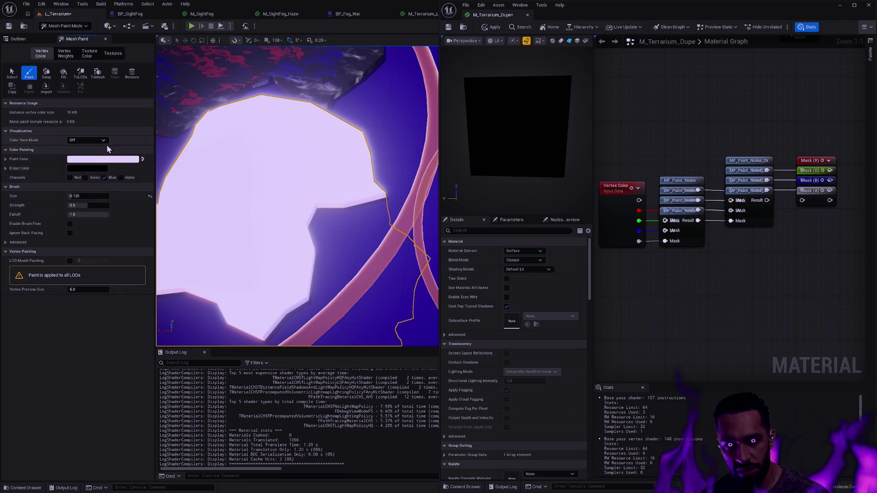
left_click(141, 159)
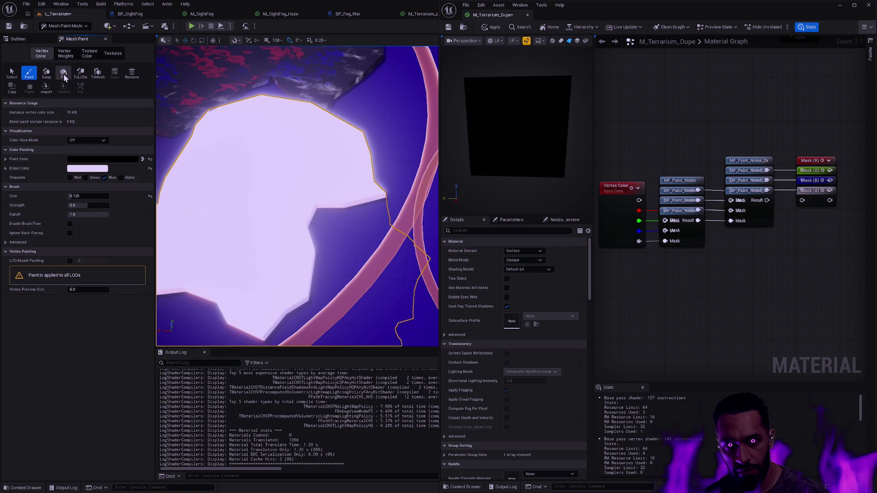
left_click(121, 177)
left_click(104, 178)
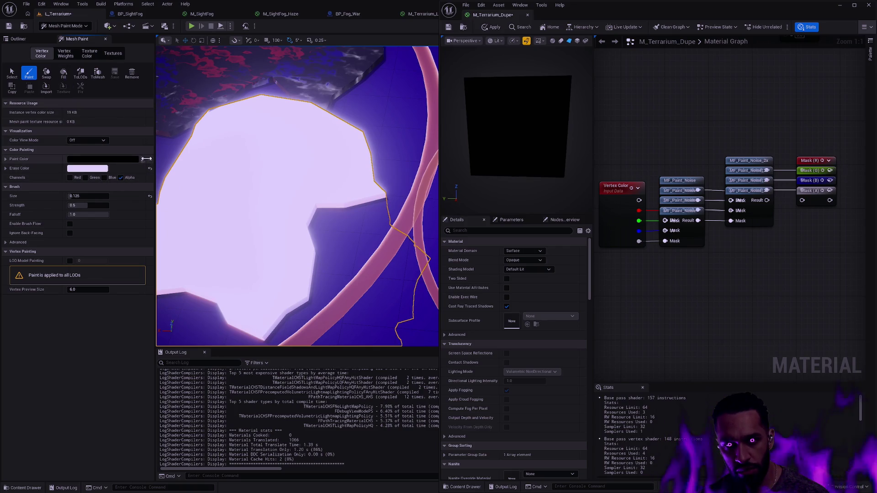
left_click(144, 159)
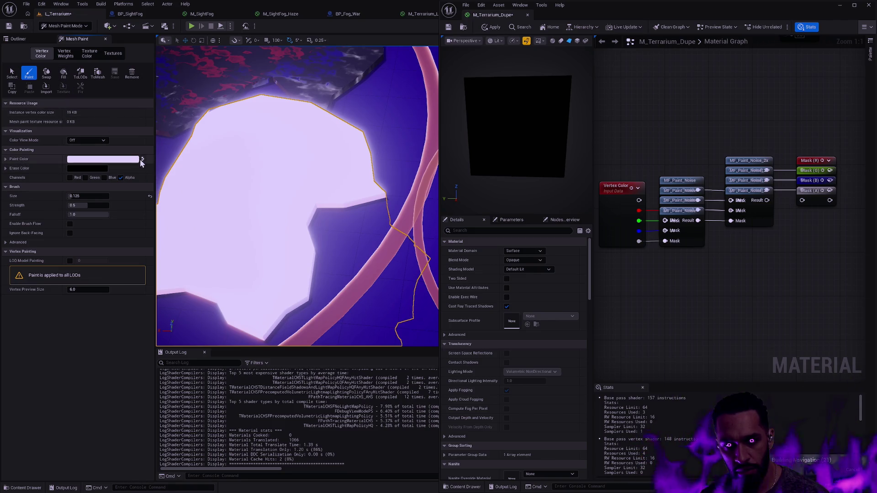
left_click(143, 159)
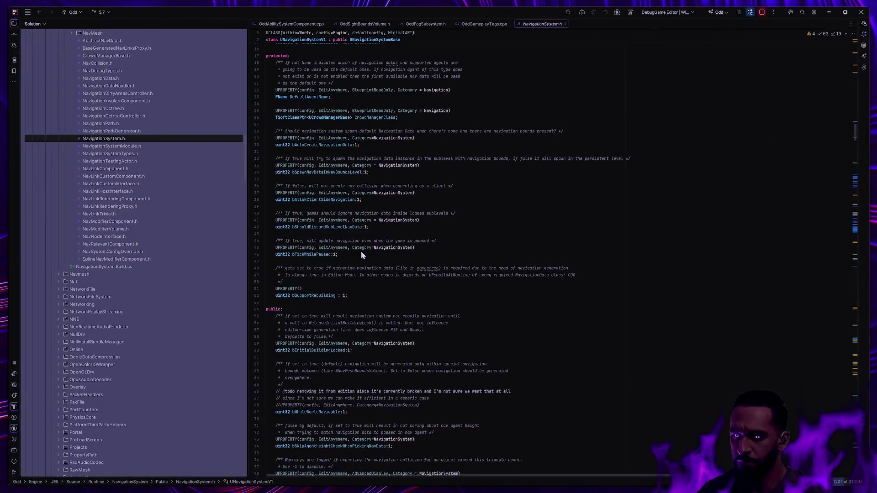
Step: Leave Rider's NavigationSystem.h and head toward the Unreal Editor desktop
key("ctrl+super+Left")
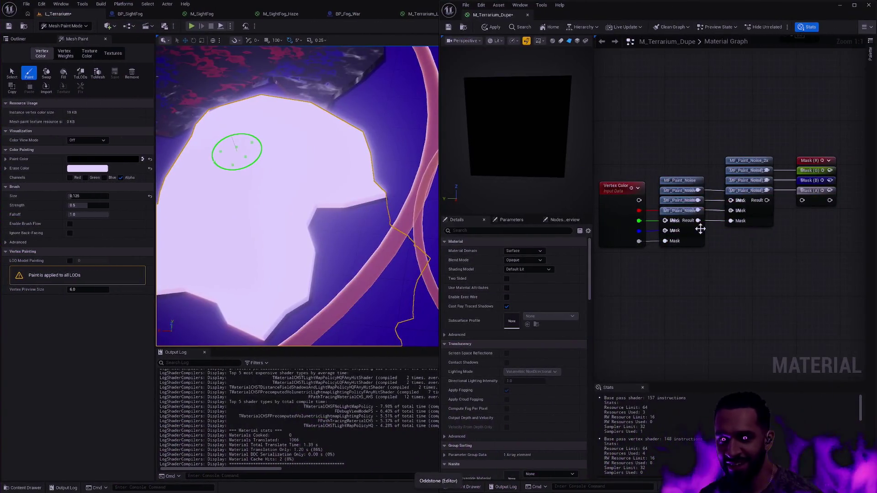
Step: Rewire the MF_Paint_Noise Result, apply M_Terrarium_Dupe, and remove the mesh's painted vertex colours
left_click_drag(767, 200, 803, 202)
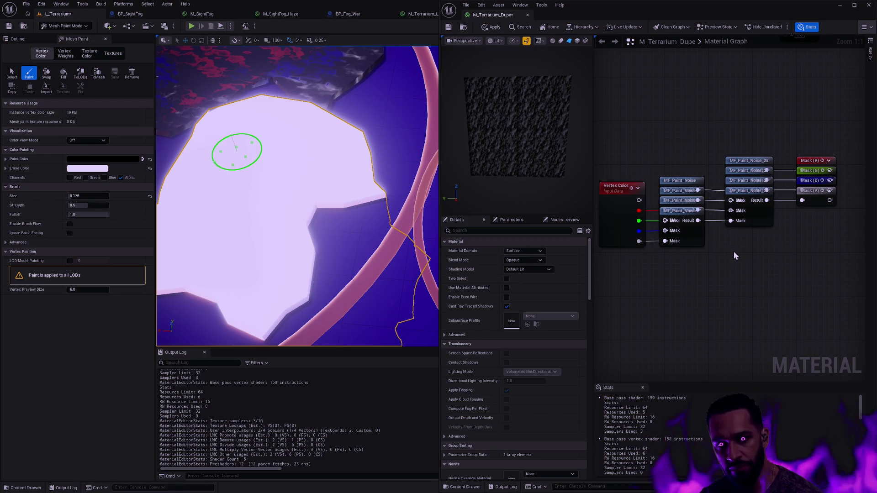
left_click(491, 27)
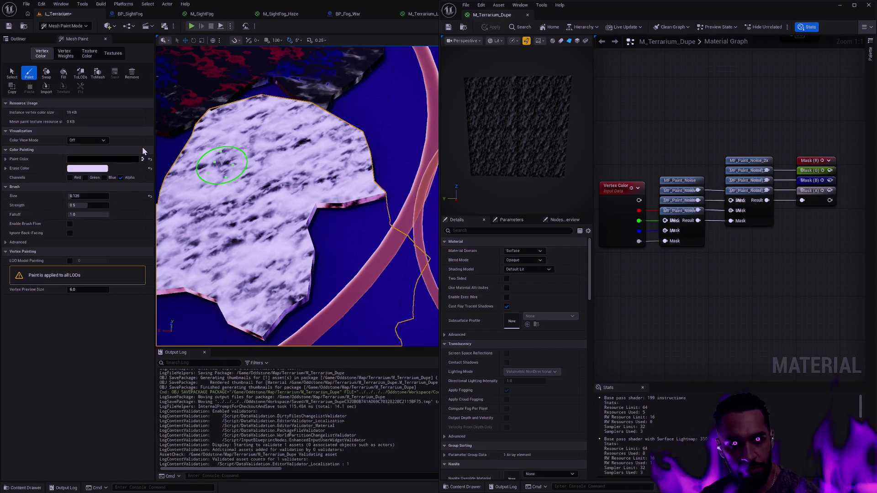
left_click(133, 74)
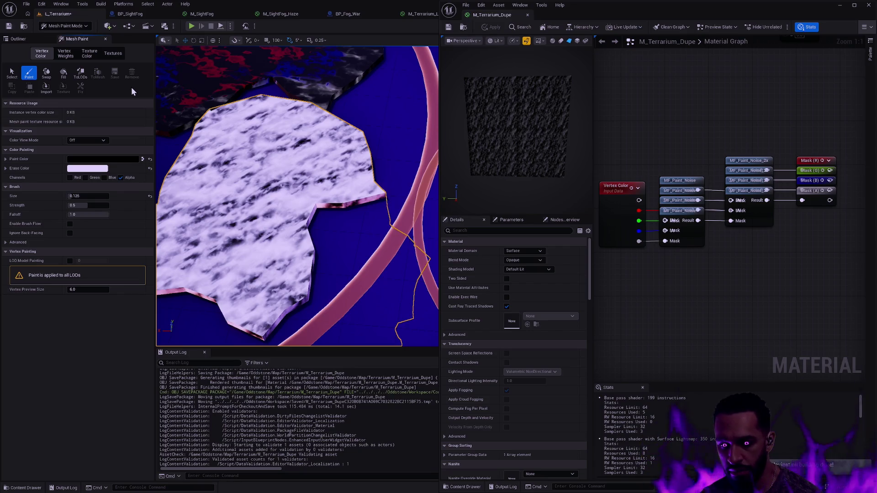
left_click(64, 79)
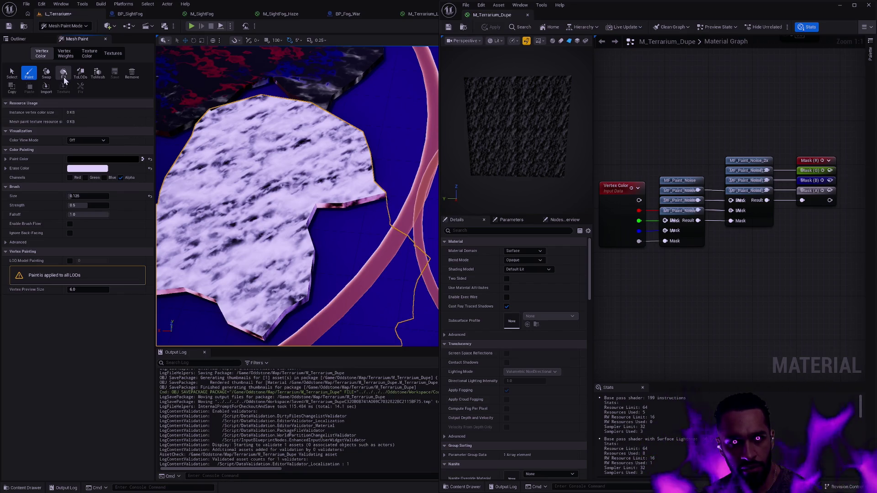
Step: Swap to a black paint colour and set Color View Mode to Alpha Channel
left_click(47, 74)
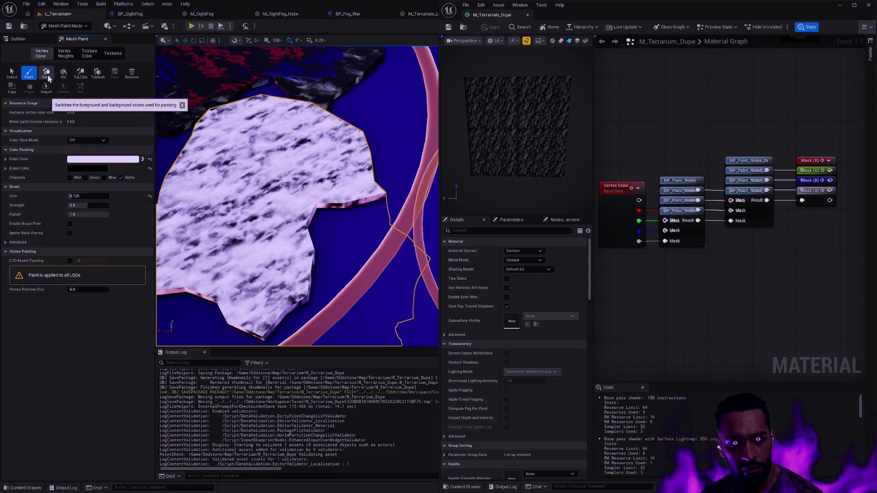
left_click(48, 77)
left_click(48, 77)
left_click(48, 77)
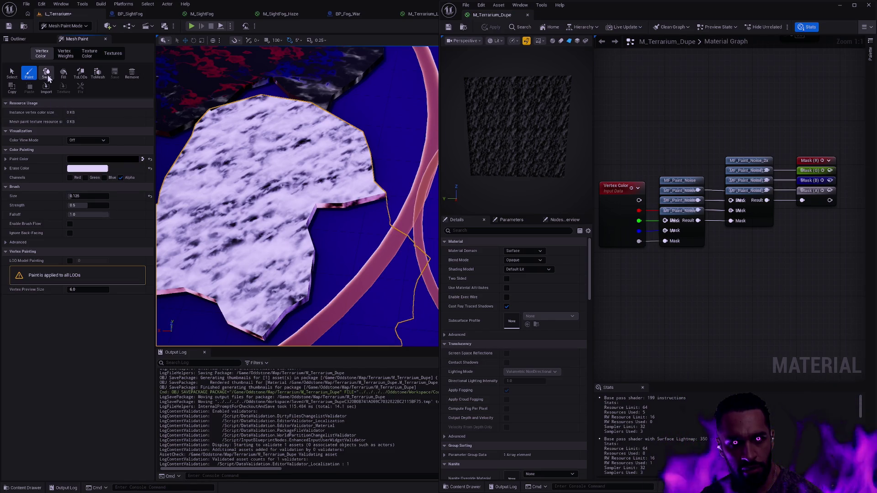
key("x")
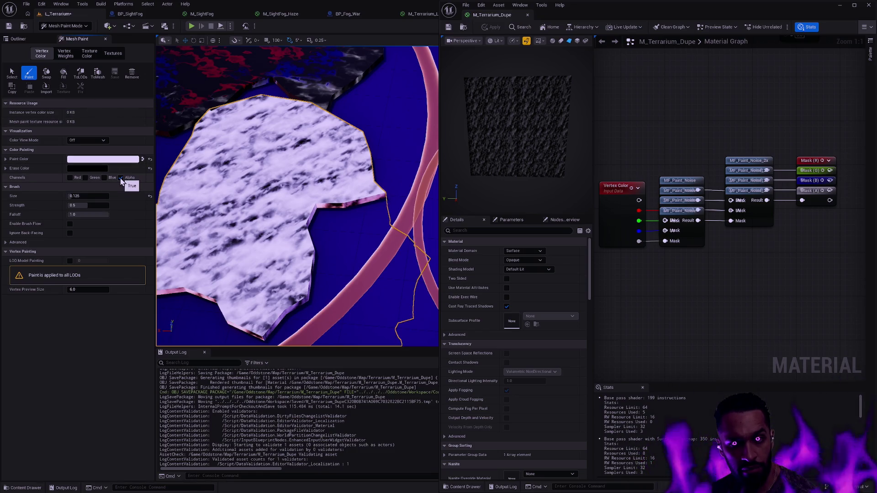
left_click(96, 140)
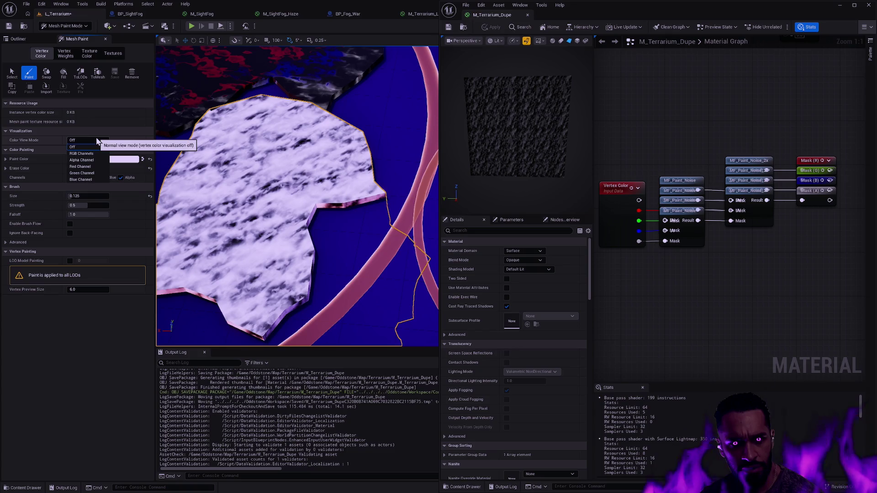
left_click(81, 160)
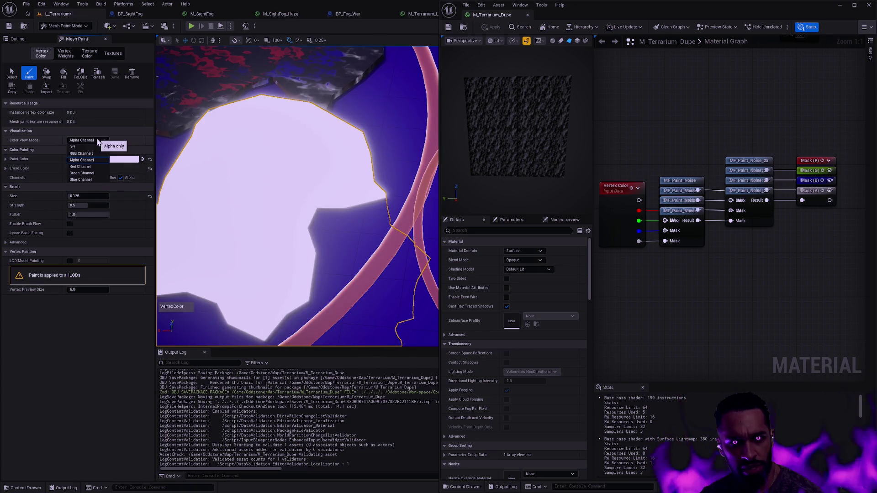
left_click(143, 160)
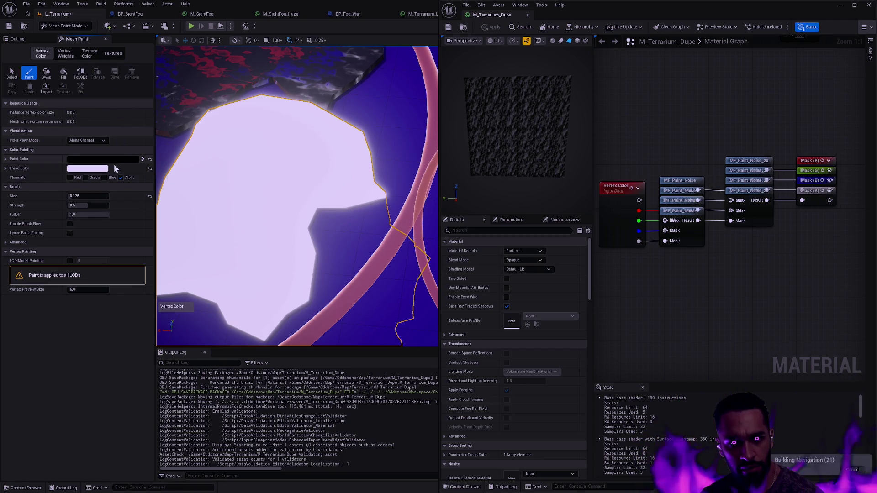
left_click(96, 140)
left_click(81, 160)
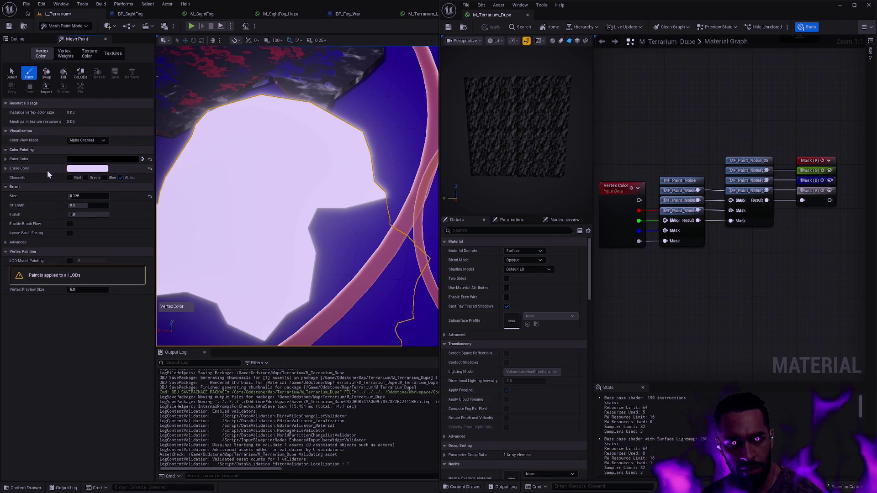
Step: Set the Paint Color alpha to 0 and fill the terrain mesh with it
left_click(6, 161)
left_click(6, 161)
left_click(6, 160)
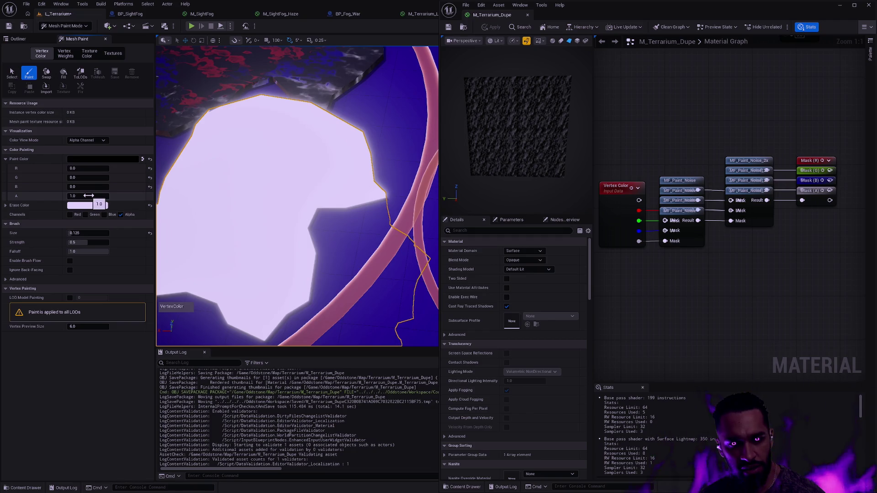
left_click(97, 194)
type("0")
key("Return")
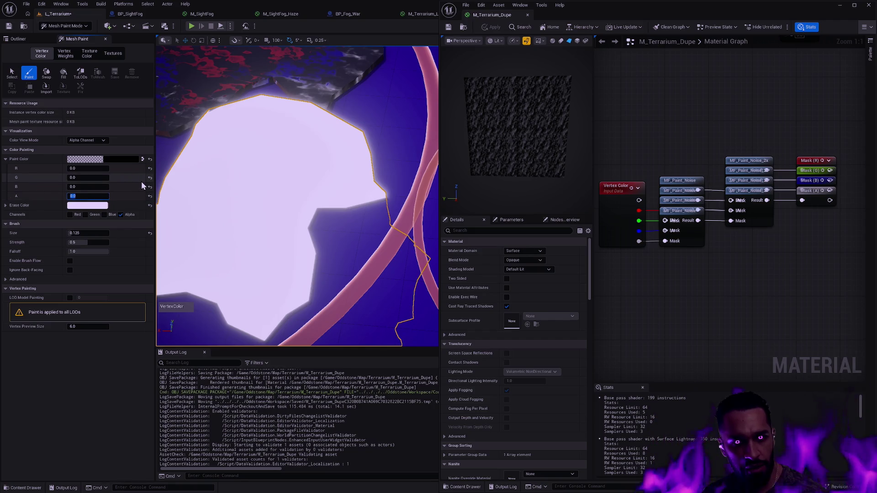
left_click(68, 77)
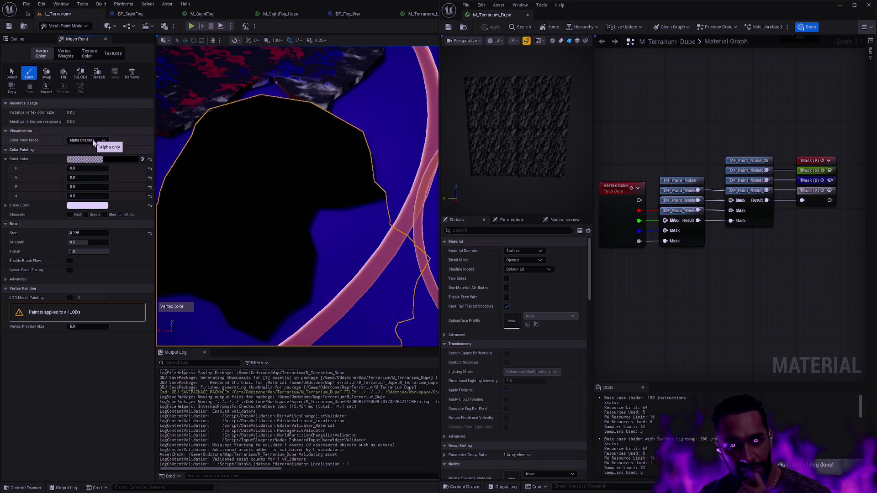
Step: Wire the Lerp output into Base Color, then apply and save M_Terrarium_Dupe
scroll(820, 245, "down", 5)
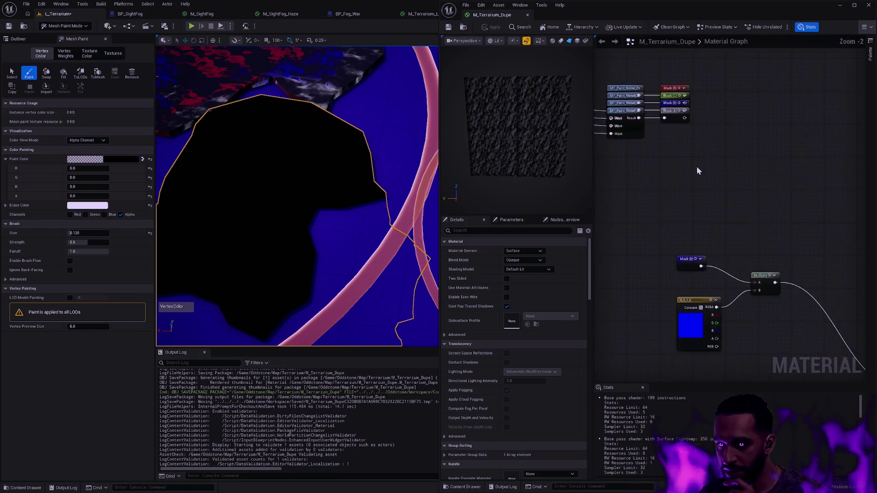
scroll(797, 183, "up", 3)
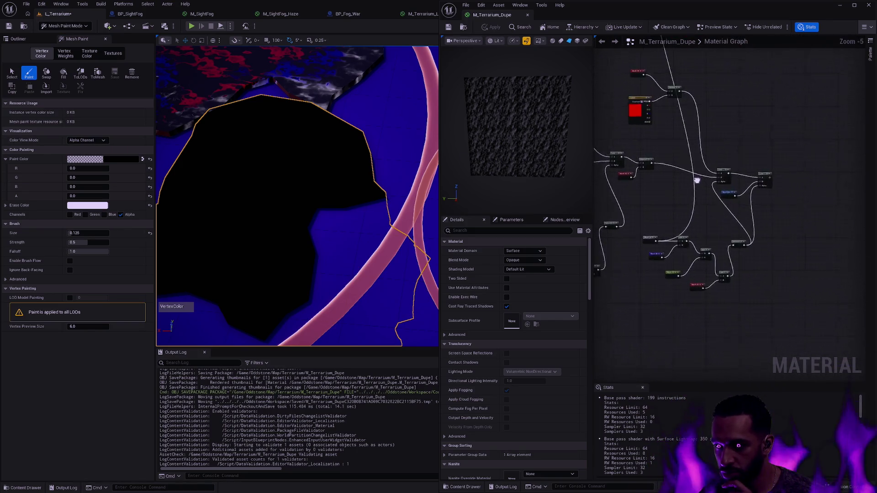
scroll(769, 312, "down", 1)
scroll(832, 251, "up", 1)
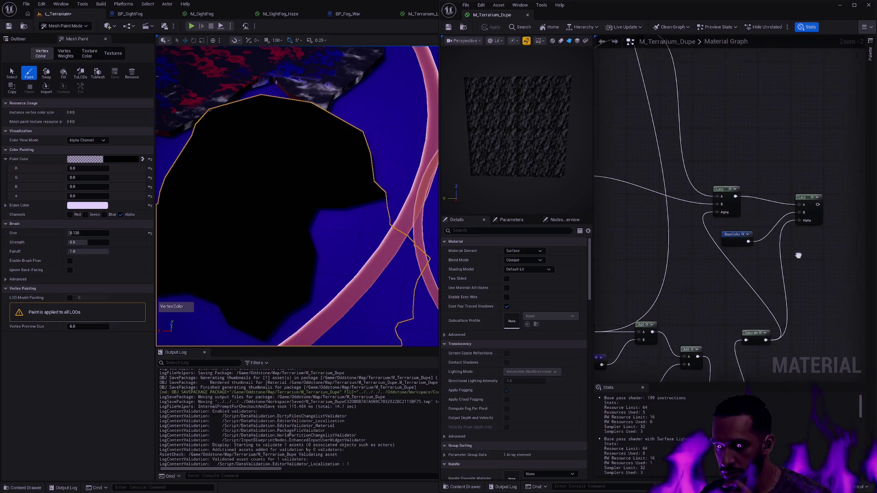
mouse_move(817, 225)
left_mouse_down()
mouse_move(671, 59)
mouse_move(646, 69)
mouse_move(643, 168)
left_mouse_up()
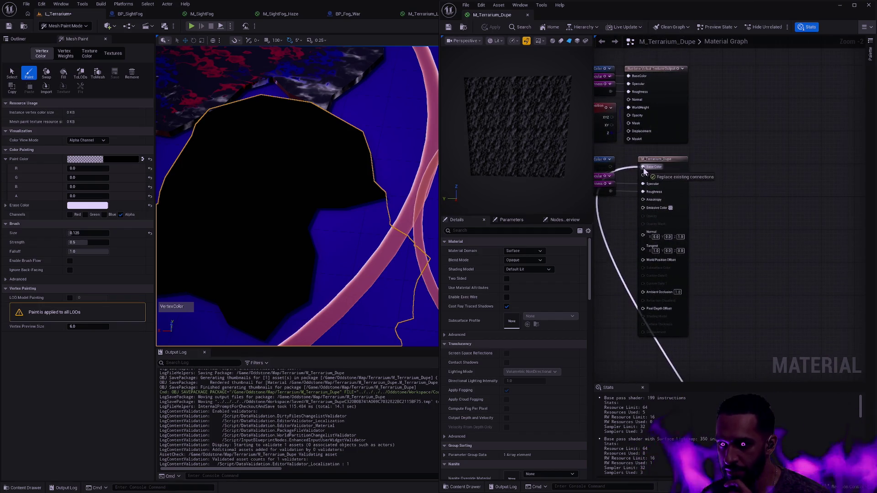
left_click(493, 27)
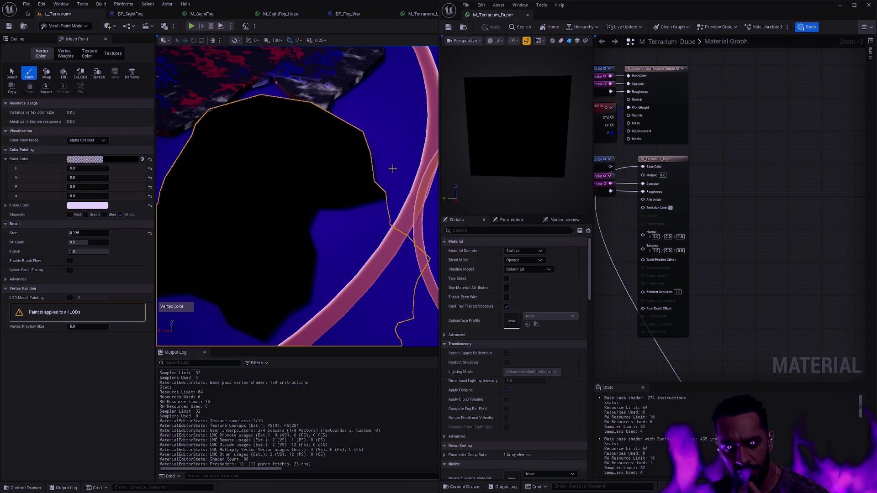
left_click(448, 28)
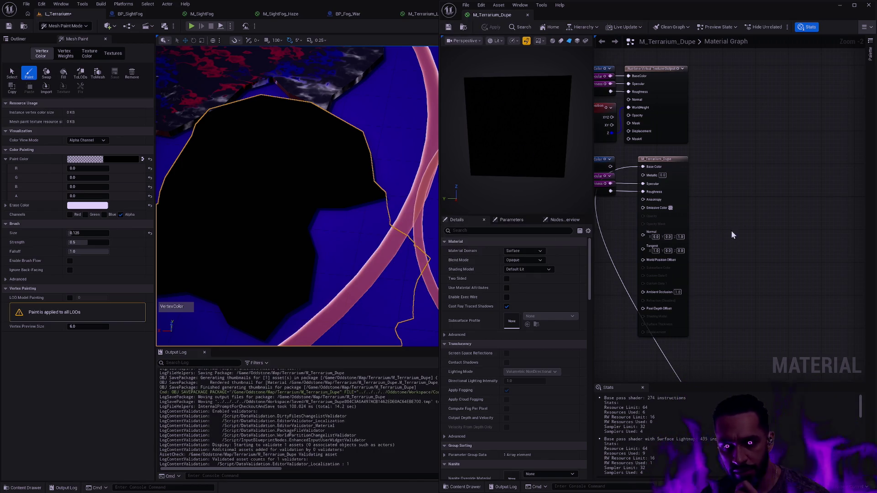
Step: Feed Base Color from the BaseColor node instead of the Lerp and save
scroll(730, 230, "down", 2)
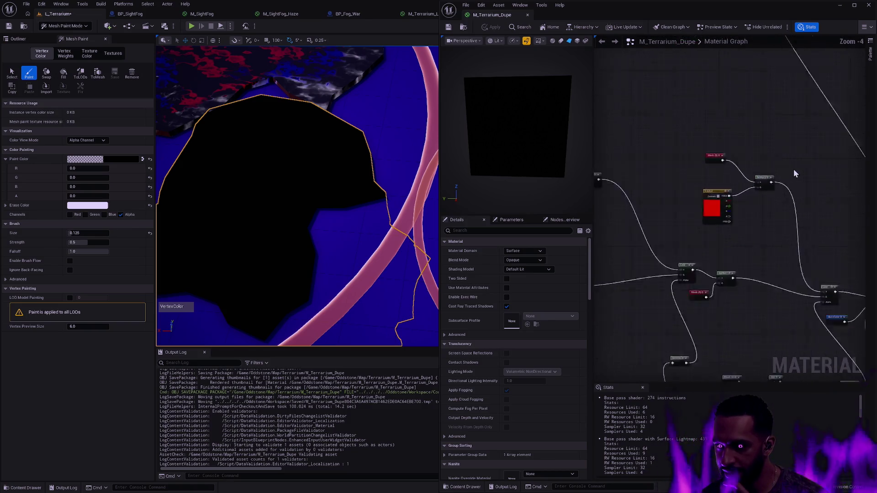
scroll(793, 169, "up", 1)
mouse_move(711, 174)
left_mouse_down()
mouse_move(695, 215)
mouse_move(719, 256)
left_mouse_up()
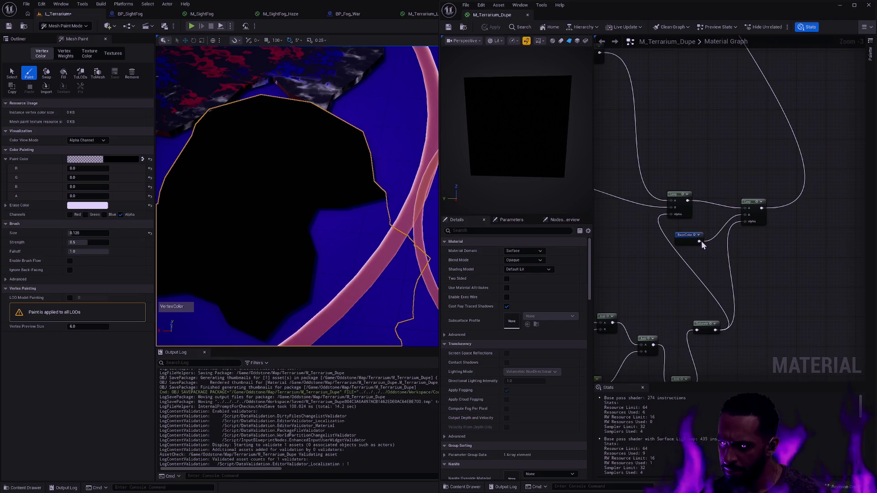
left_click_drag(762, 209, 699, 241)
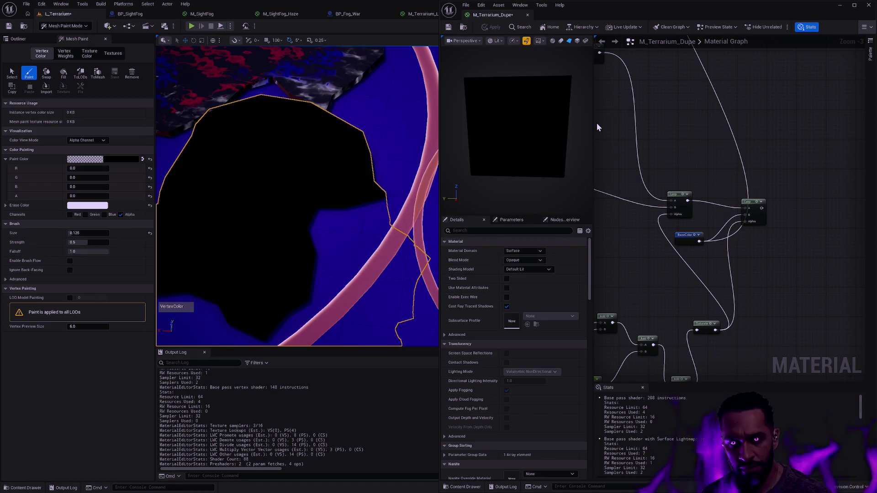
left_click(448, 27)
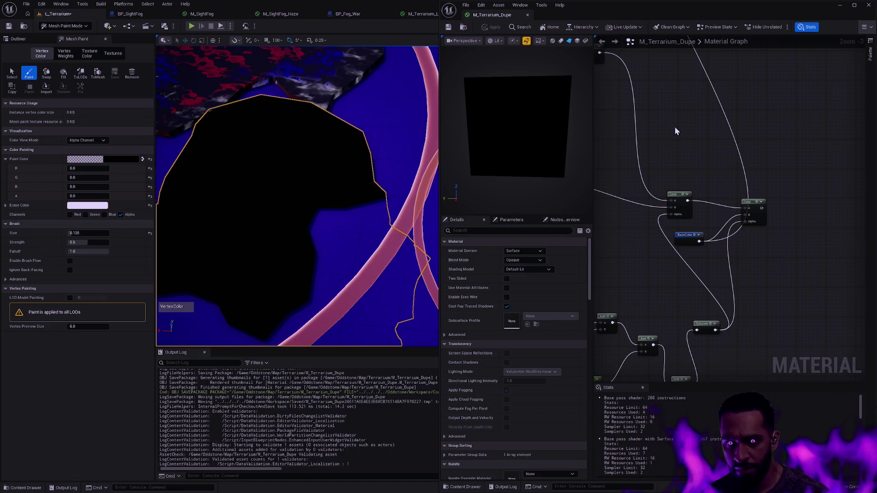
Step: Move the BaseColor node higher in the graph and deselect it
left_click_drag(695, 236, 725, 155)
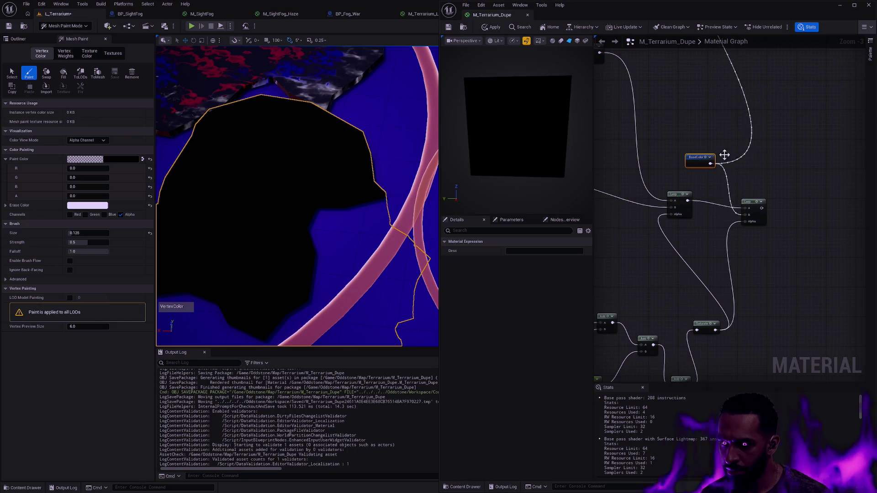
scroll(743, 150, "down", 3)
scroll(727, 214, "up", 4)
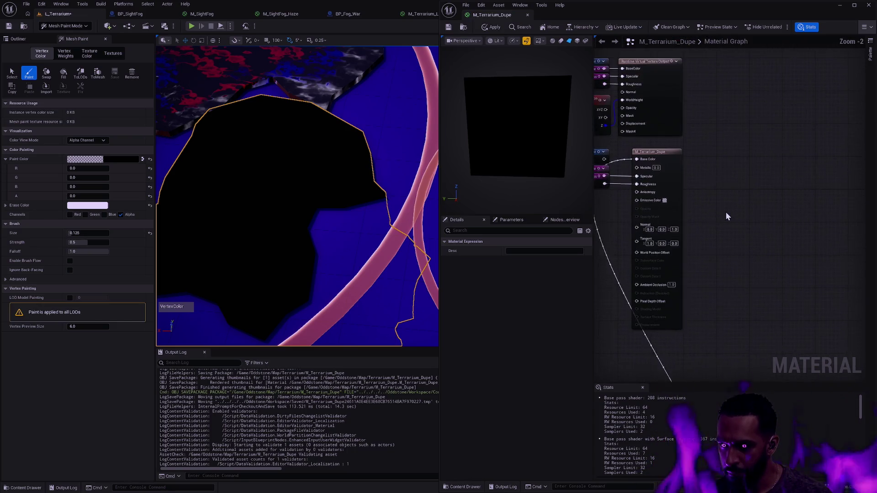
left_click_drag(725, 212, 746, 219)
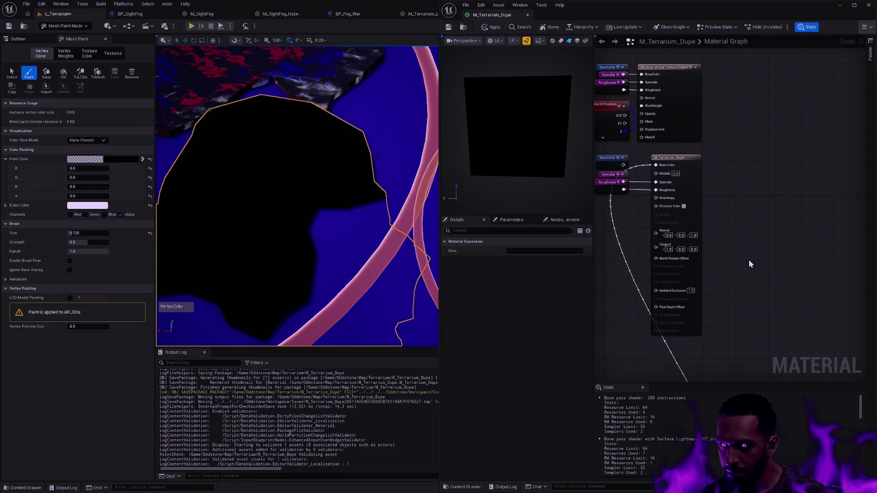
mouse_move(747, 299)
left_mouse_down()
mouse_move(781, 303)
mouse_move(793, 141)
mouse_move(756, 185)
mouse_move(749, 86)
left_mouse_up()
left_click(729, 114)
Step: Save the material, fill the terrain with paint alpha 0, and set Color View Mode to Off
key("ctrl+s")
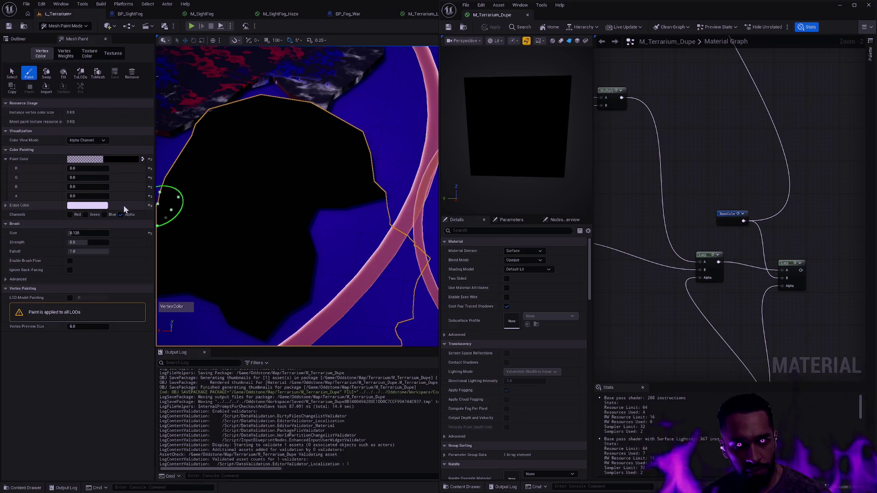
left_click(47, 74)
left_click(64, 73)
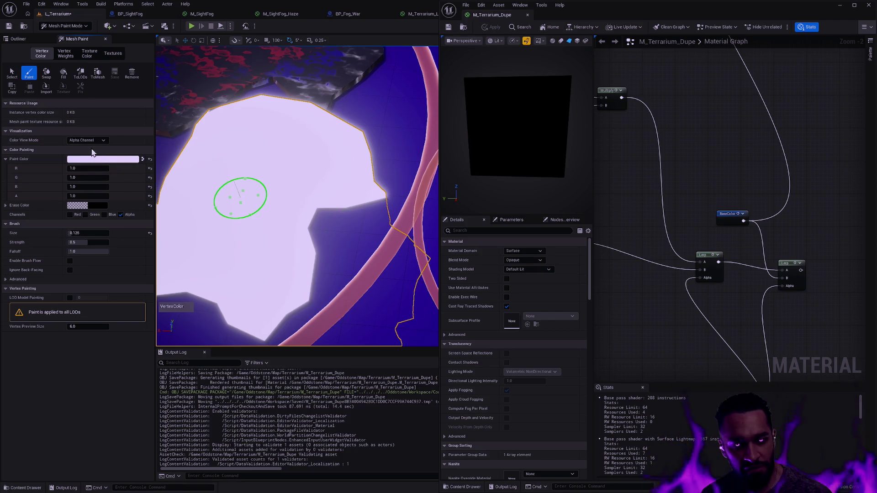
left_click(88, 196)
type("0")
key("Return")
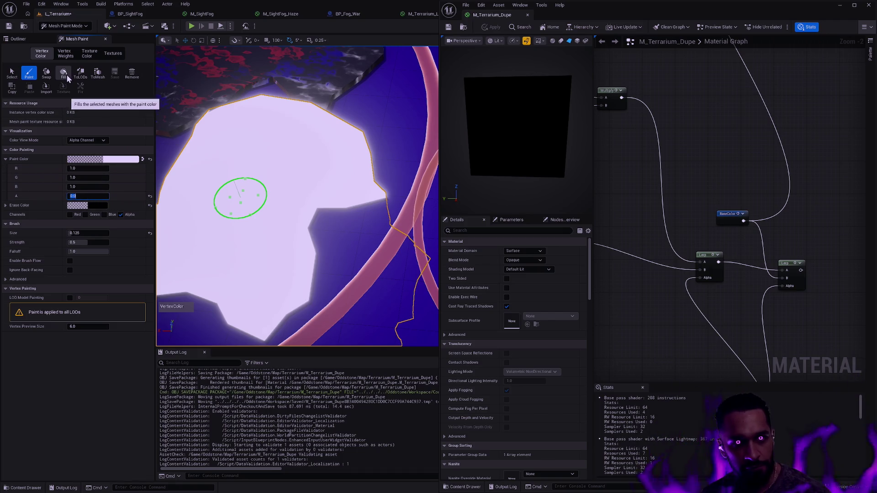
left_click(63, 73)
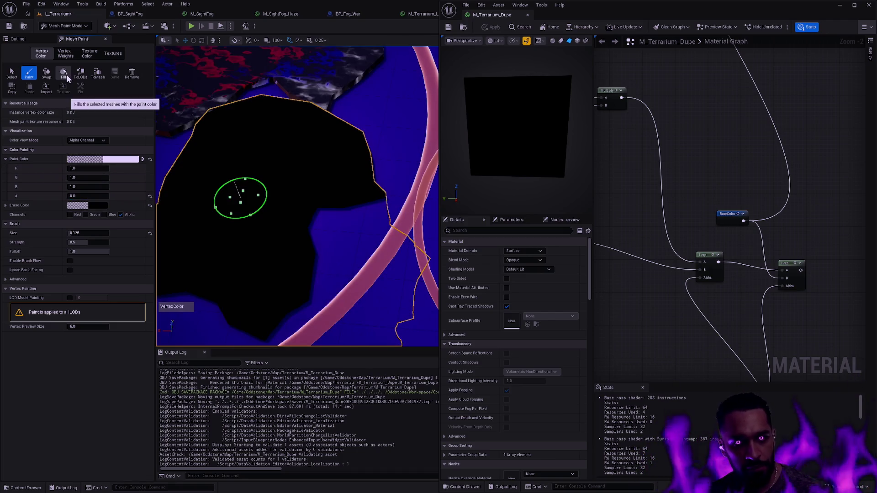
left_click(87, 141)
left_click(84, 147)
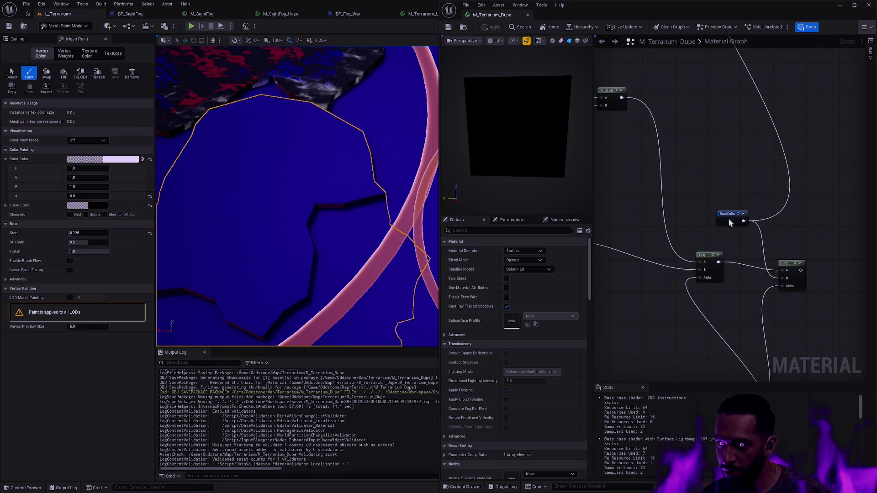
Step: Move BaseColor lower, wire it into the right Lerp's B pin, then apply and save
left_click_drag(730, 222, 730, 317)
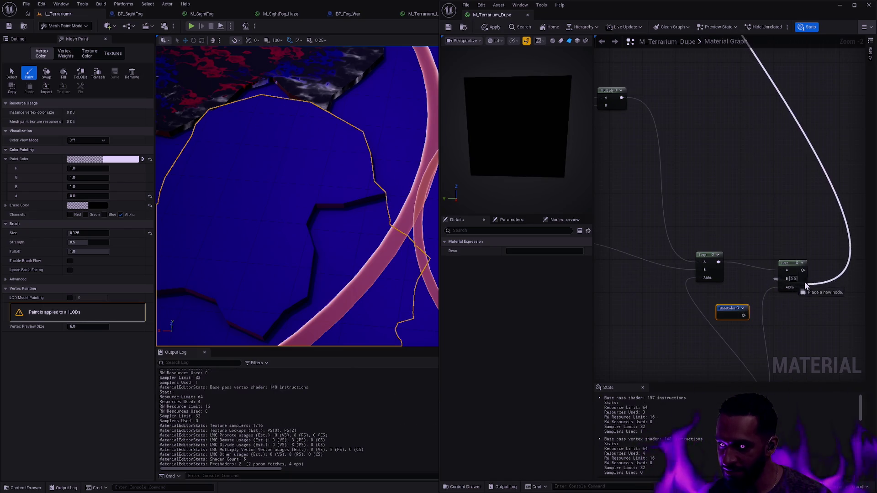
left_click_drag(744, 315, 784, 280)
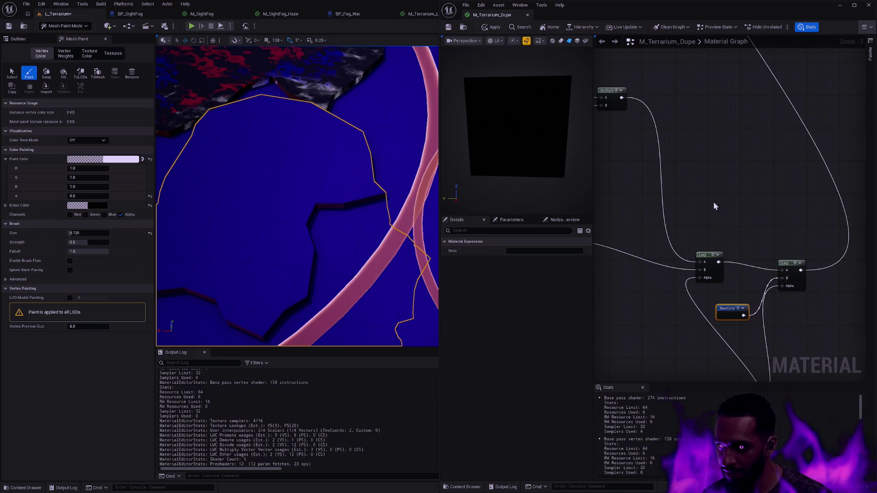
left_click(492, 27)
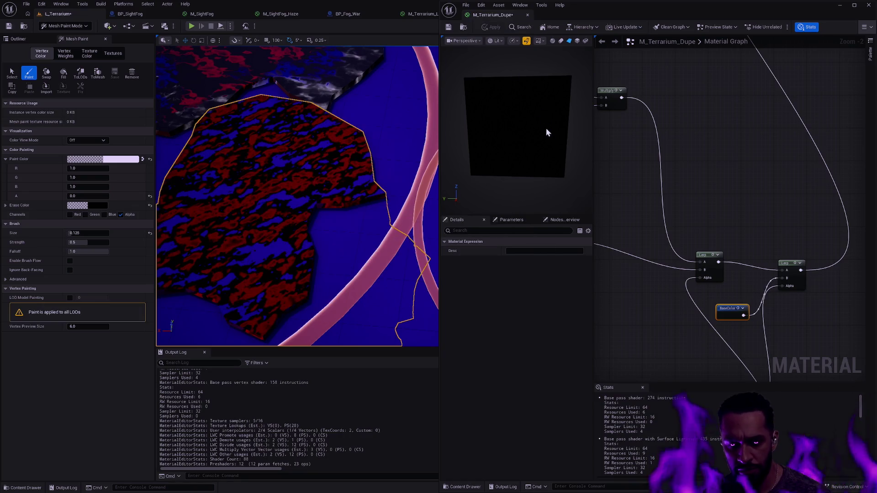
left_click(448, 26)
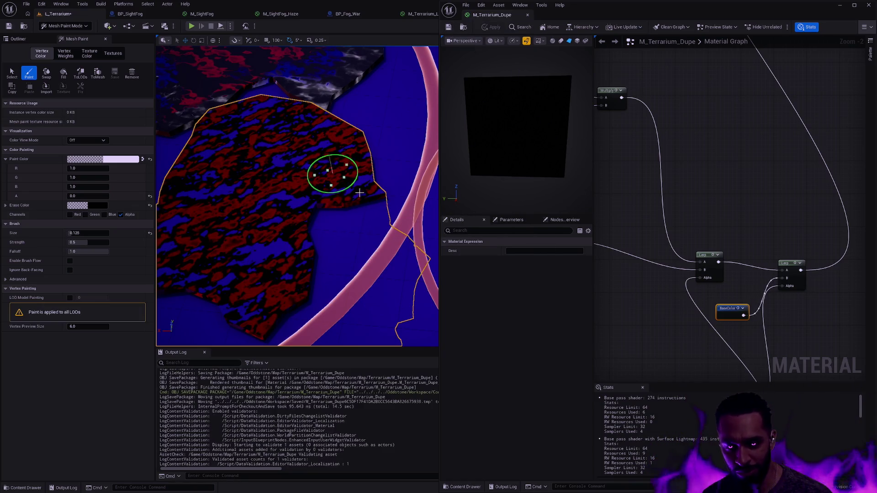
scroll(361, 214, "down", 5)
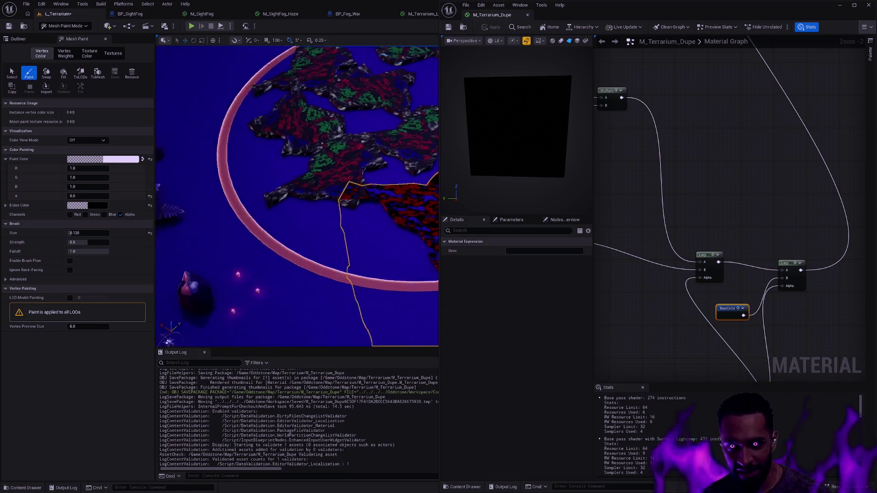
scroll(355, 291, "up", 5)
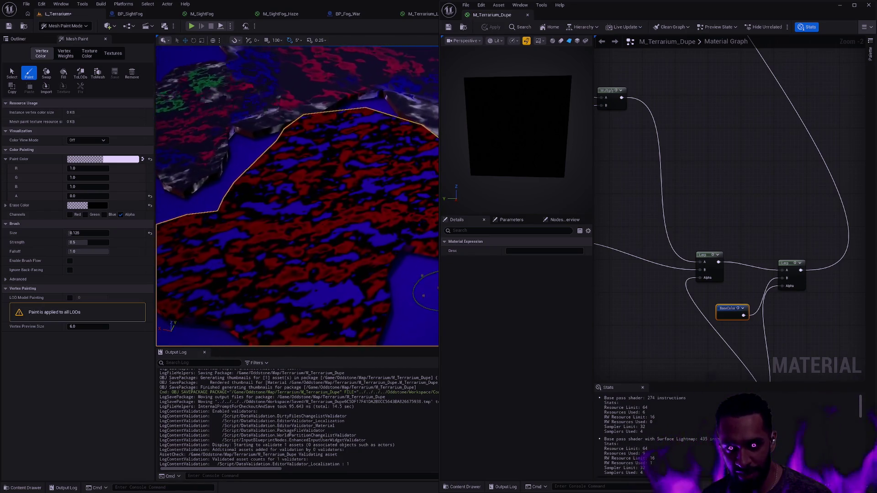
scroll(421, 323, "up", 3)
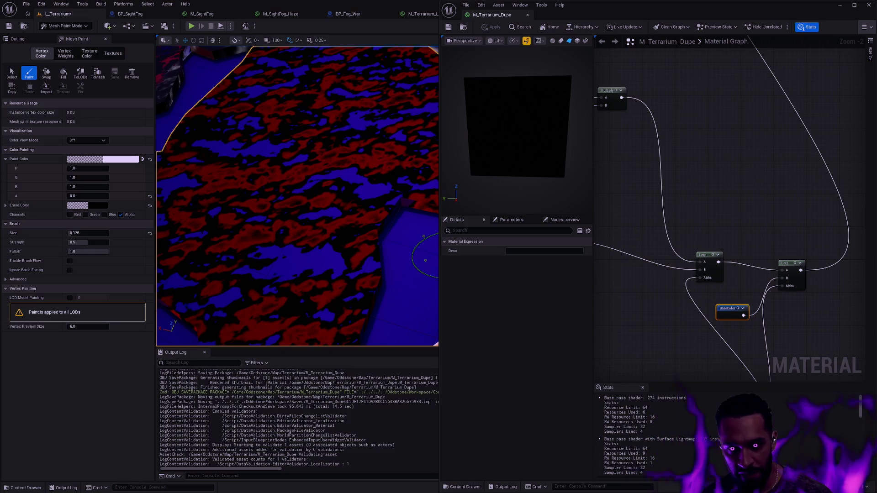
scroll(425, 260, "down", 4)
scroll(422, 237, "up", 3)
scroll(423, 241, "down", 1)
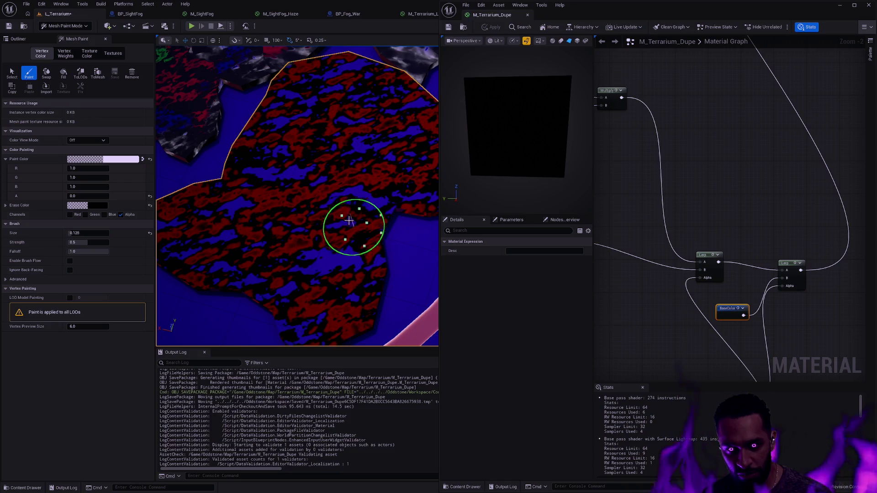
left_click(83, 139)
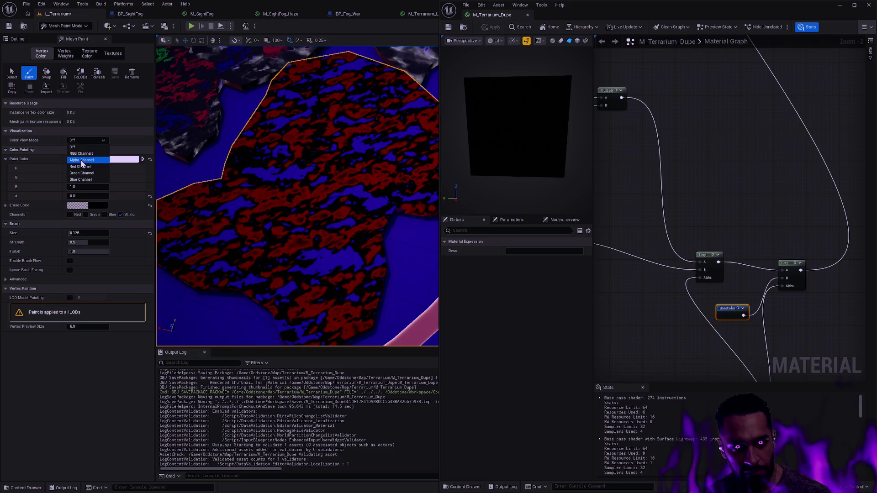
Step: Preview the red channel and make the paint colour solid black with alpha 1
left_click(82, 161)
left_click(80, 141)
left_click(81, 167)
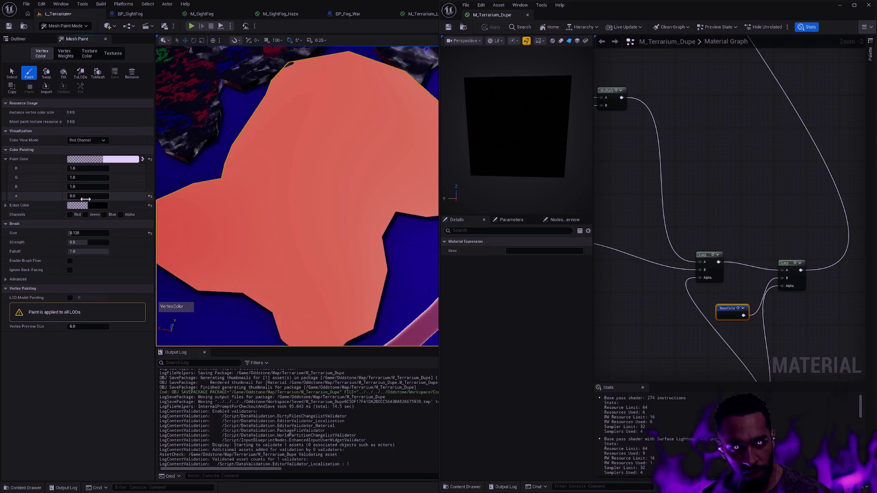
left_click(142, 159)
left_click(7, 161)
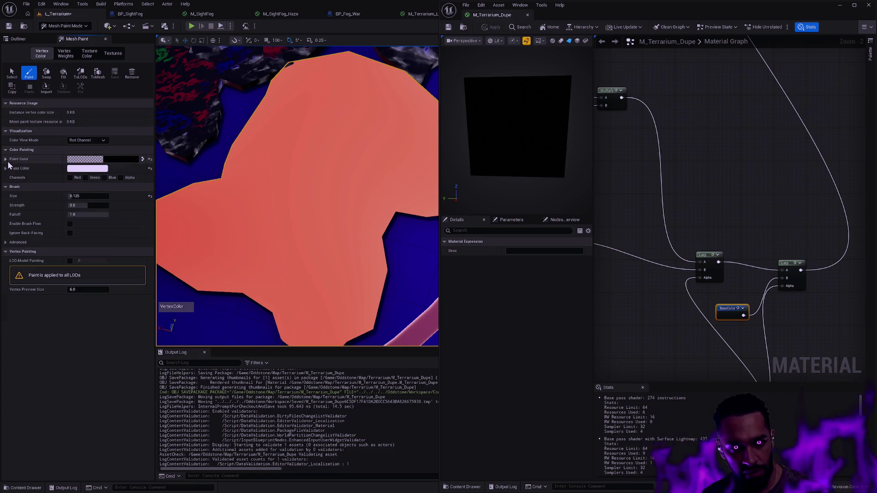
left_click(99, 165)
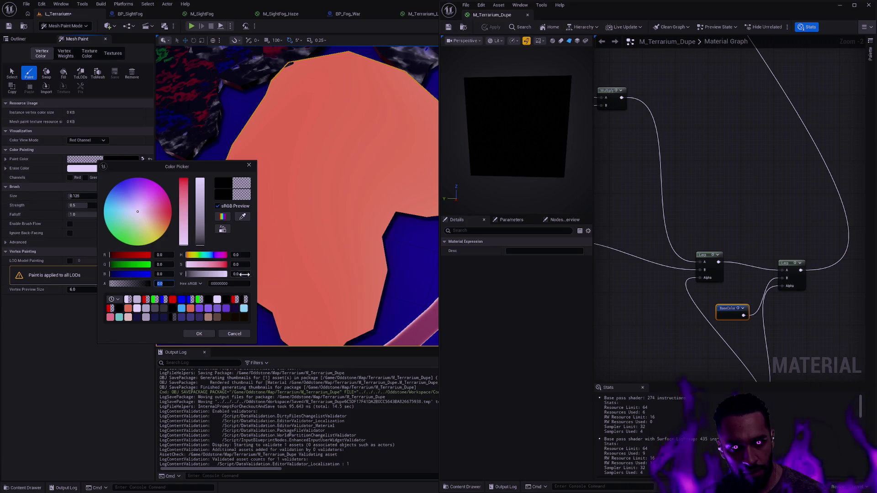
type("1")
key("Return")
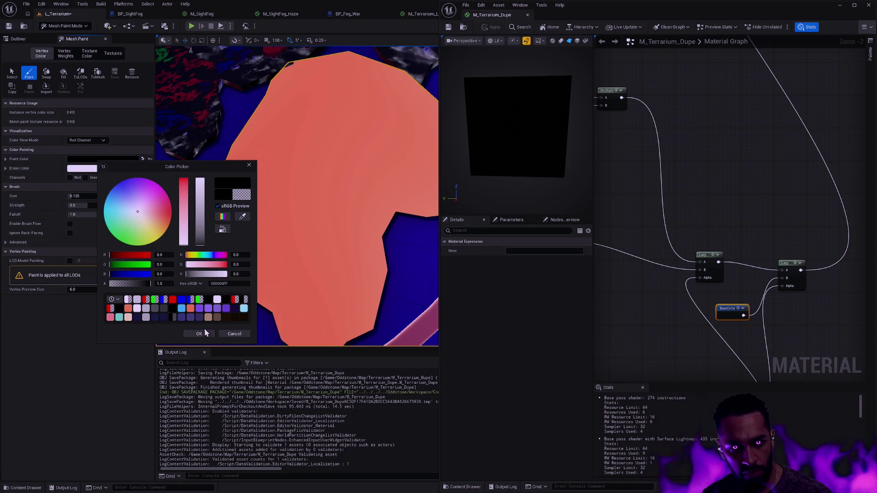
left_click(201, 332)
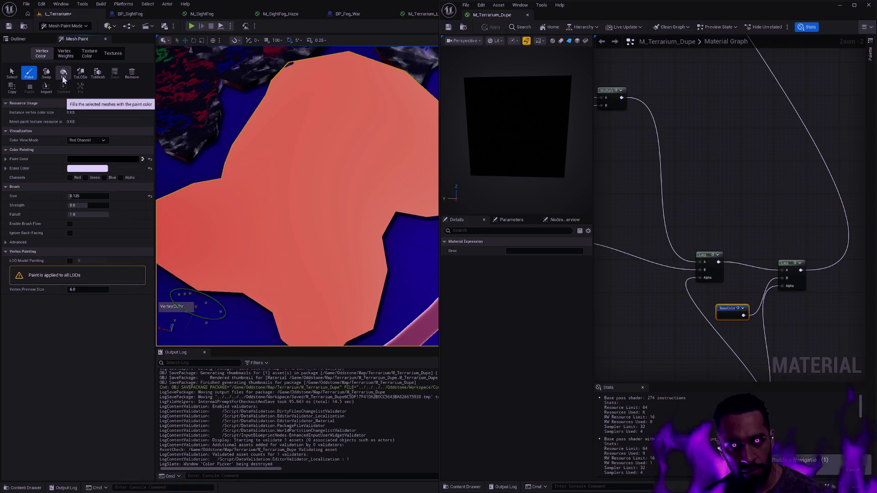
Step: Fill the patch's red, green and blue channels with black, one channel at a time
left_click(70, 178)
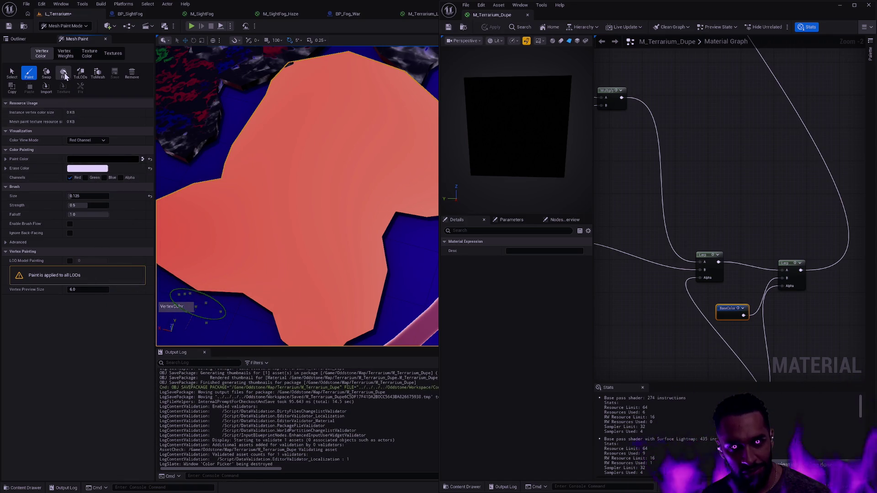
left_click(64, 74)
left_click(87, 140)
left_click(82, 173)
left_click(86, 177)
left_click(70, 178)
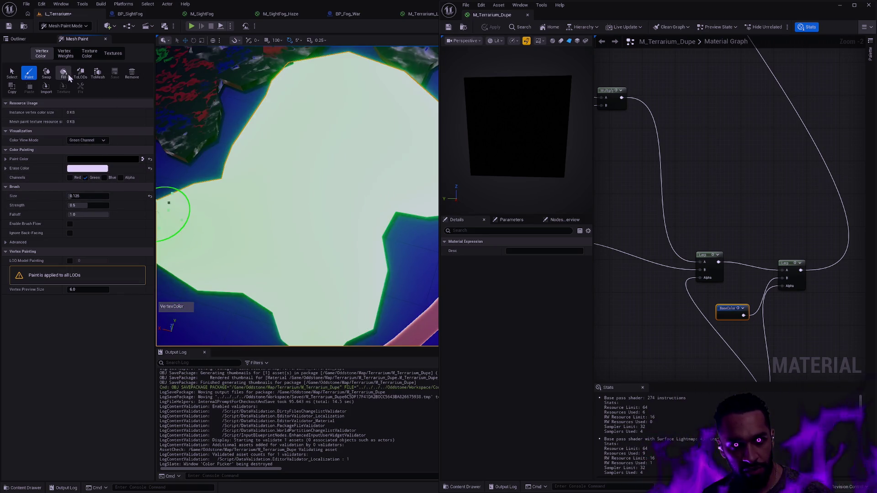
left_click(66, 76)
left_click(103, 159)
left_click(98, 142)
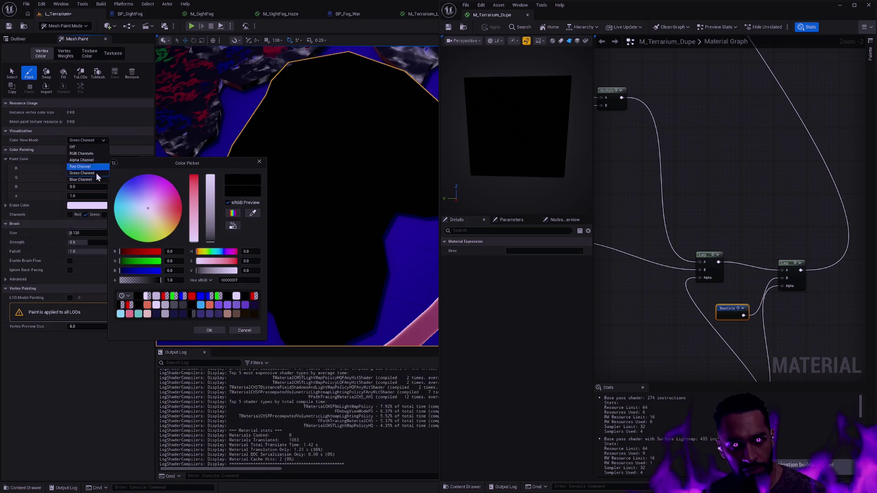
left_click(87, 179)
left_click(85, 215)
left_click(104, 215)
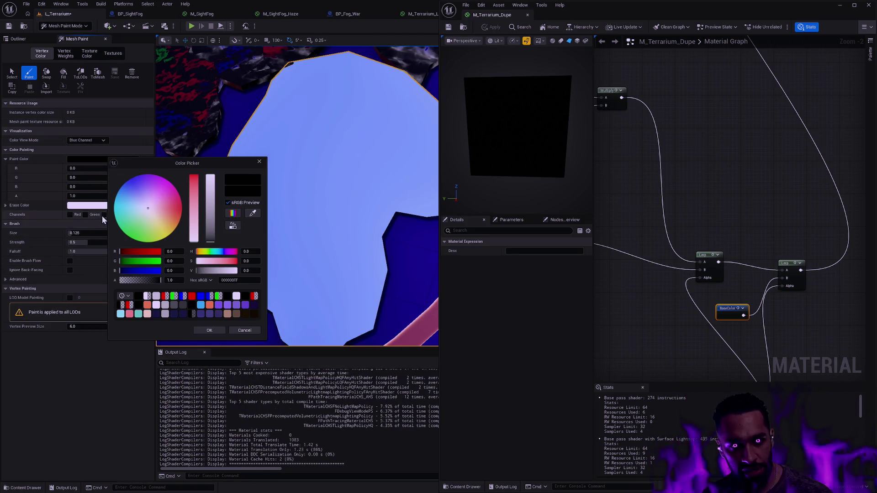
left_click(244, 330)
left_click(63, 73)
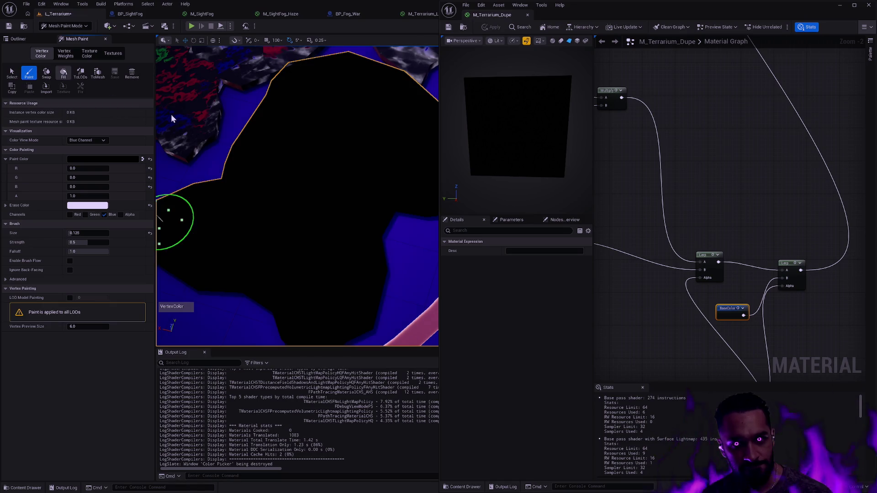
Step: Check the alpha channel view, then return the viewport to normal shading
left_click(97, 140)
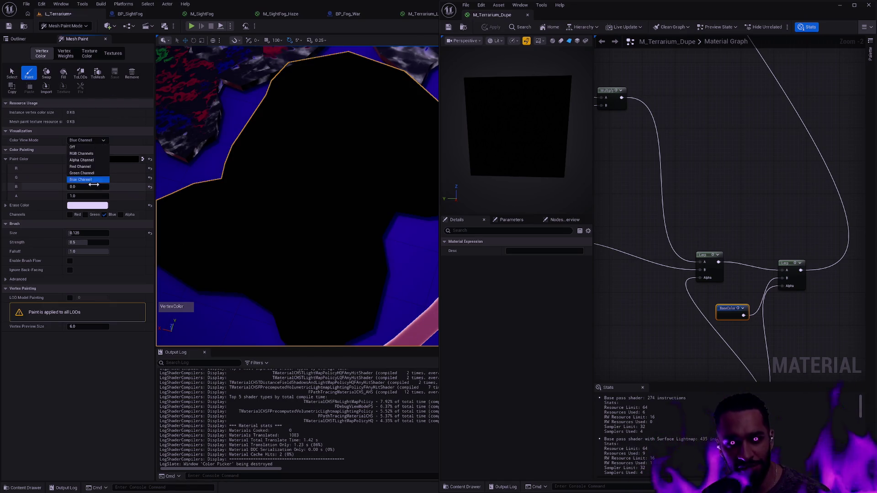
left_click(81, 160)
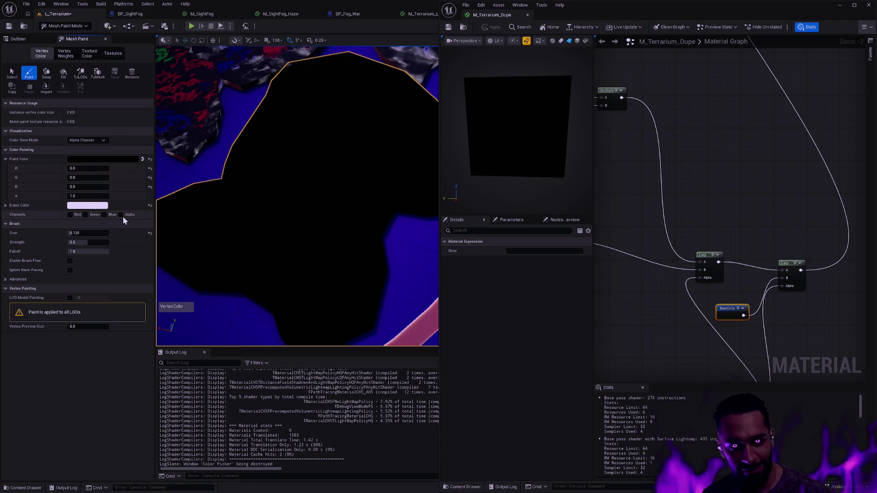
left_click(90, 140)
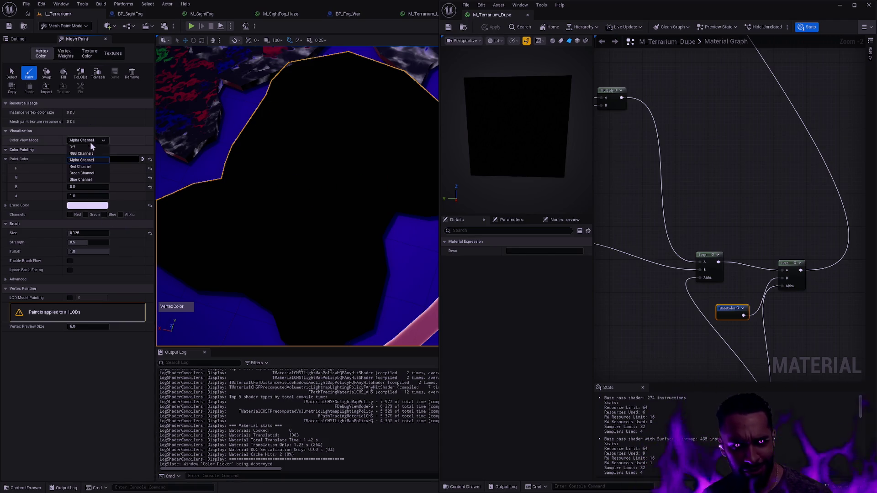
left_click(90, 147)
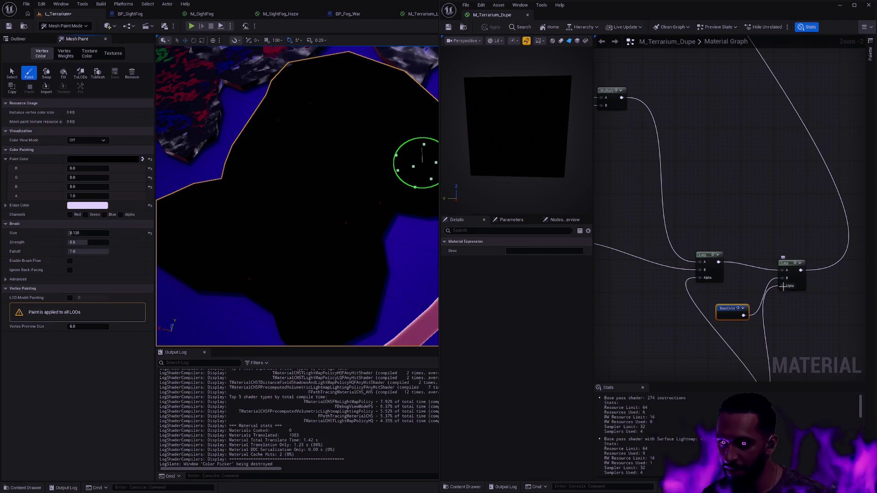
Step: Reposition BaseColor above the Lerps, rewire it onto the right Lerp, and apply
mouse_move(790, 297)
left_mouse_down()
mouse_move(759, 281)
mouse_move(746, 249)
left_mouse_up()
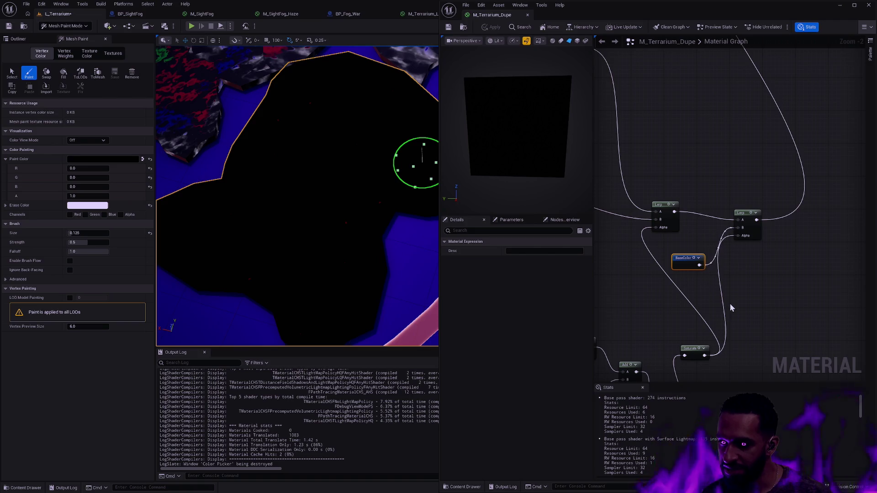
left_click_drag(749, 218, 754, 210)
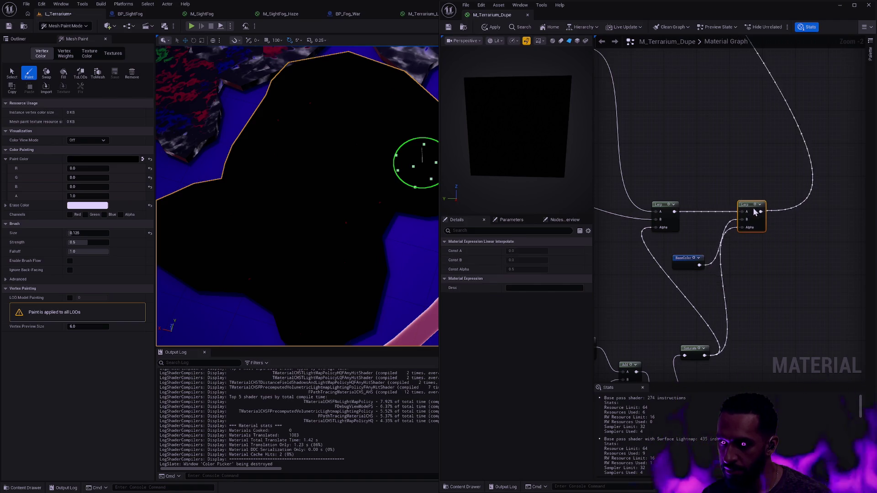
mouse_move(684, 263)
left_mouse_down()
mouse_move(700, 173)
mouse_move(742, 212)
left_mouse_up()
left_click_drag(674, 212, 744, 221)
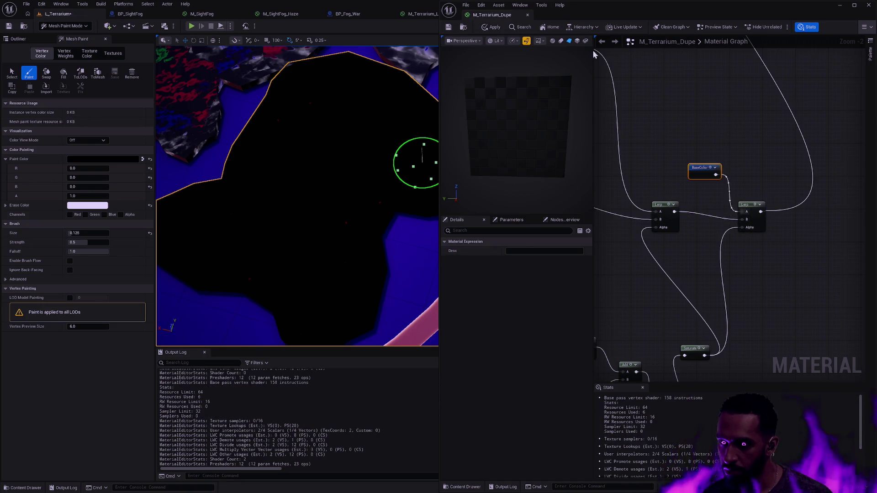
left_click(492, 27)
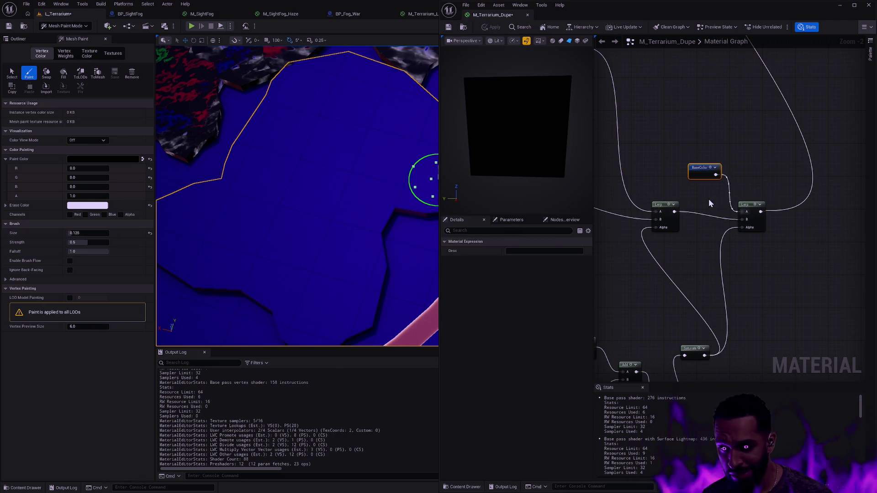
Step: Rearrange the nodes, then delete the BaseColor and right Lerp nodes
scroll(762, 218, "down", 1)
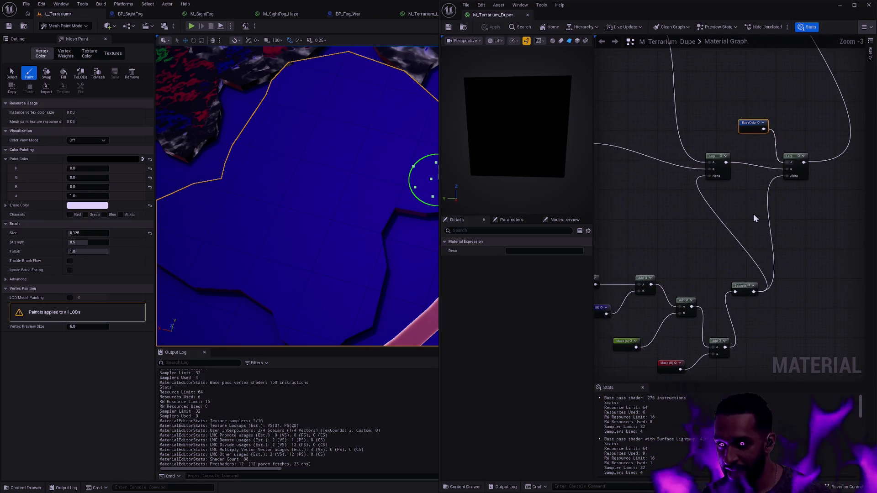
left_click_drag(815, 206, 743, 105)
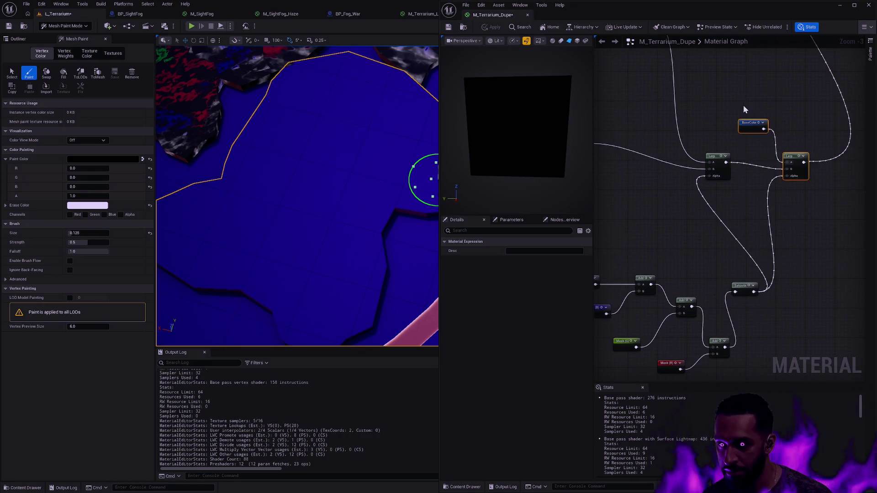
mouse_move(790, 156)
left_mouse_down()
mouse_move(812, 183)
mouse_move(768, 231)
mouse_move(730, 187)
mouse_move(741, 191)
left_mouse_up()
left_click(772, 178)
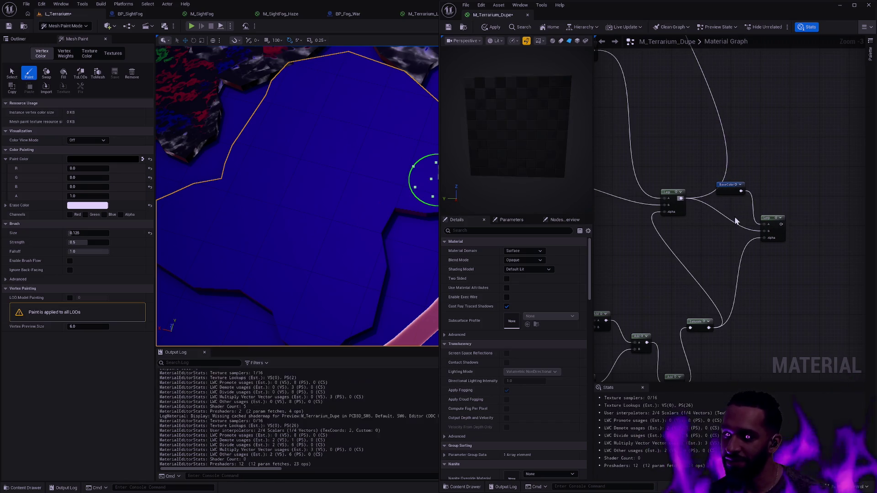
left_click(742, 187)
left_click_drag(794, 251, 753, 210, "shift")
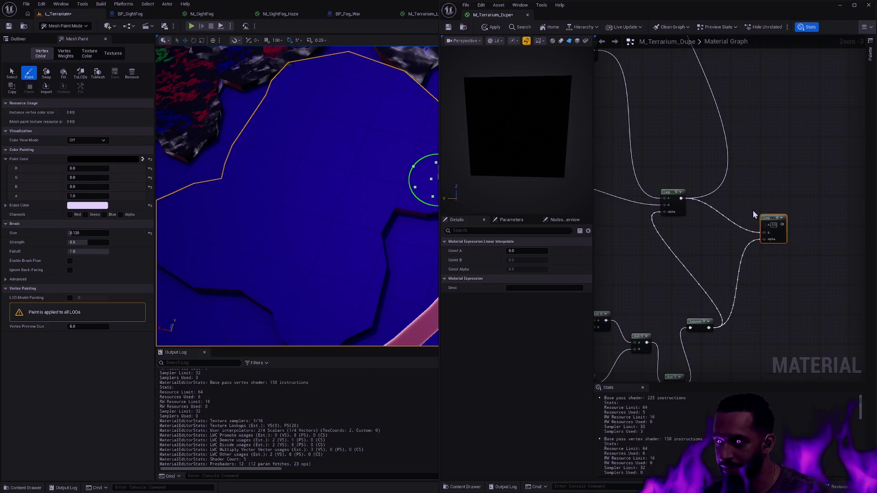
key("Delete")
Step: Paste a new BaseColor node beside the remaining Lerp, then apply and save M_Terrarium_Dupe
left_click_drag(667, 200, 781, 199)
scroll(781, 199, "down", 3)
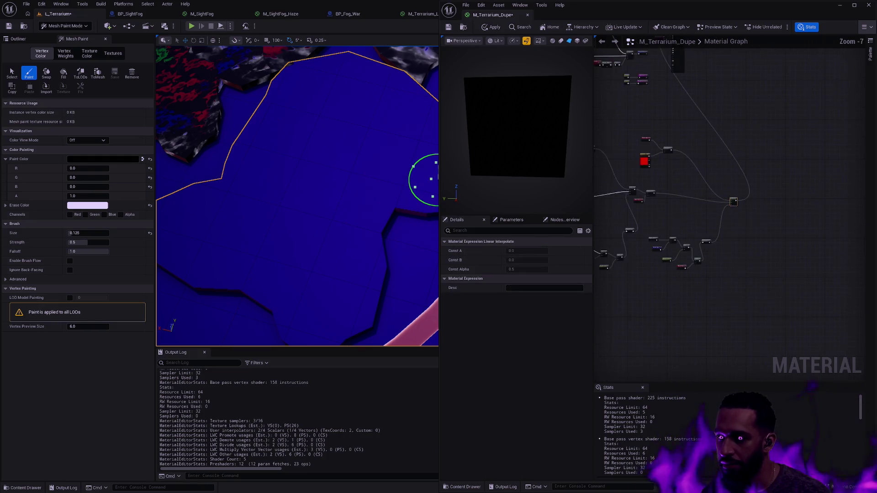
scroll(757, 230, "up", 3)
scroll(757, 230, "up", 3)
left_click(694, 246)
key("ctrl+v")
mouse_move(718, 266)
left_mouse_down()
mouse_move(667, 221)
mouse_move(765, 195)
left_mouse_up()
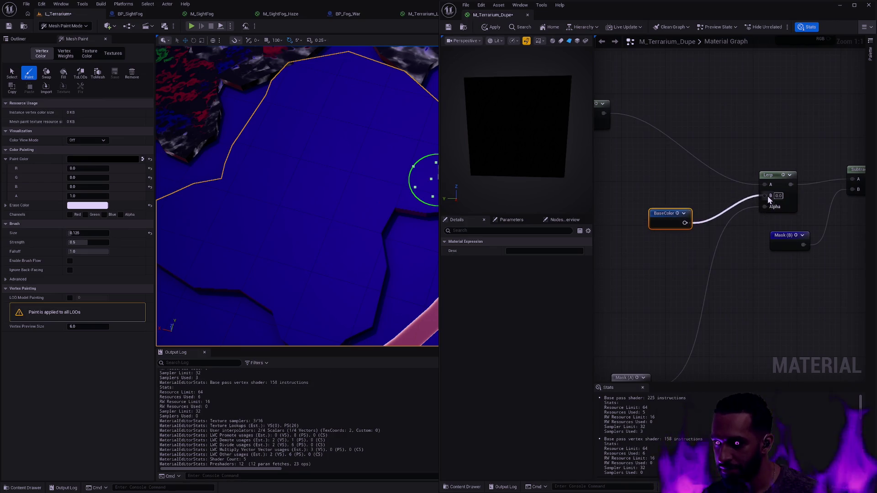
left_click(495, 27)
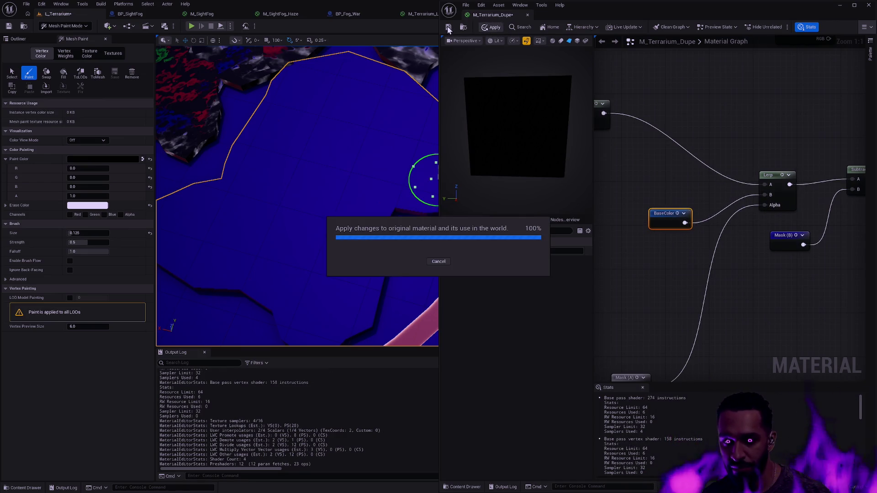
left_click(448, 27)
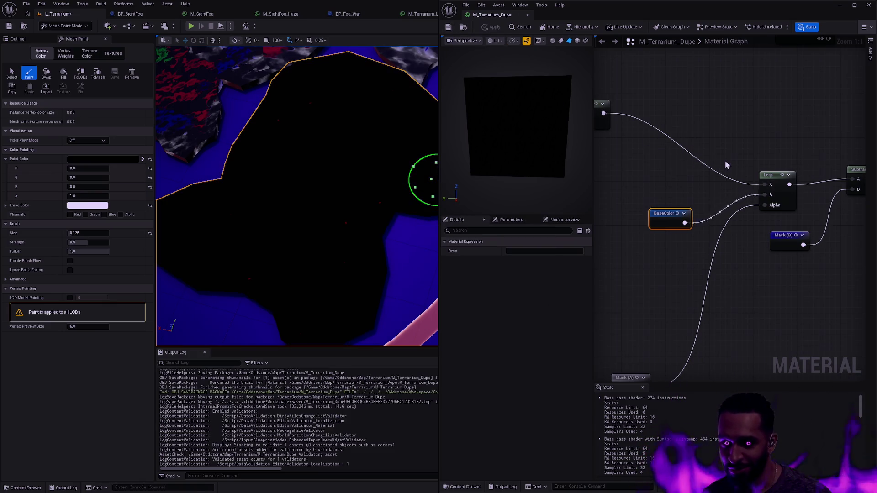
Step: Move the Mask (A) node up, connect BaseColor into the Lerp's A input, and apply
scroll(721, 164, "down", 5)
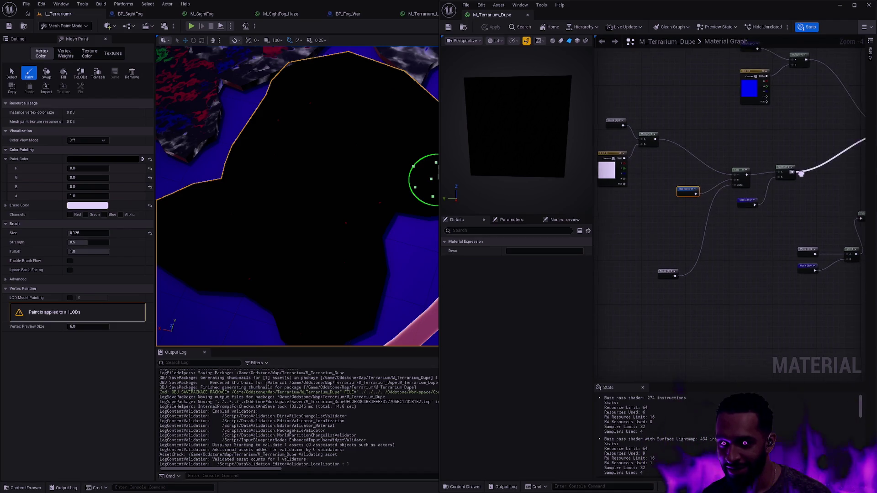
mouse_move(721, 164)
left_mouse_down()
mouse_move(632, 205)
mouse_move(607, 205)
mouse_move(734, 179)
left_mouse_up()
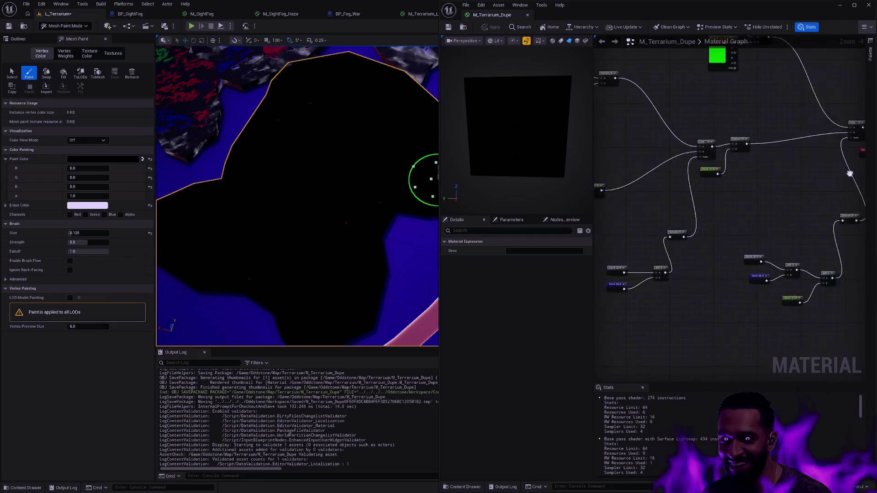
scroll(736, 183, "up", 2)
scroll(739, 192, "up", 1)
left_click_drag(739, 191, 767, 182)
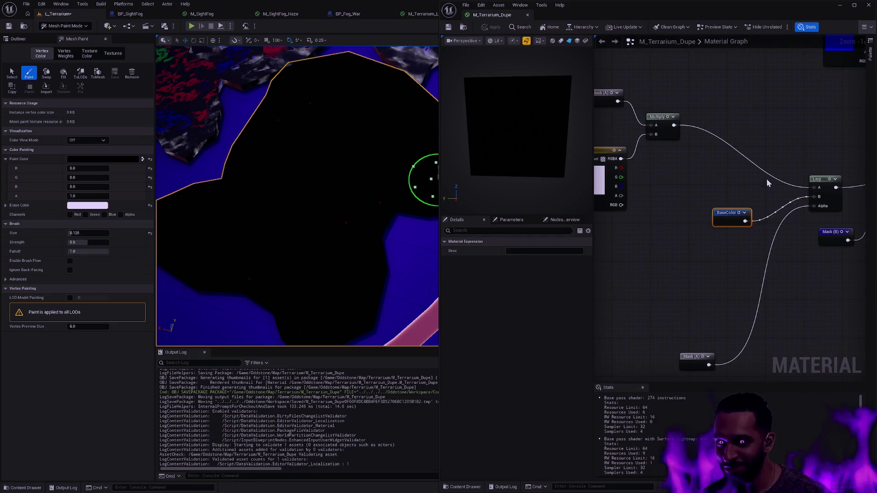
left_click_drag(730, 254, 734, 230)
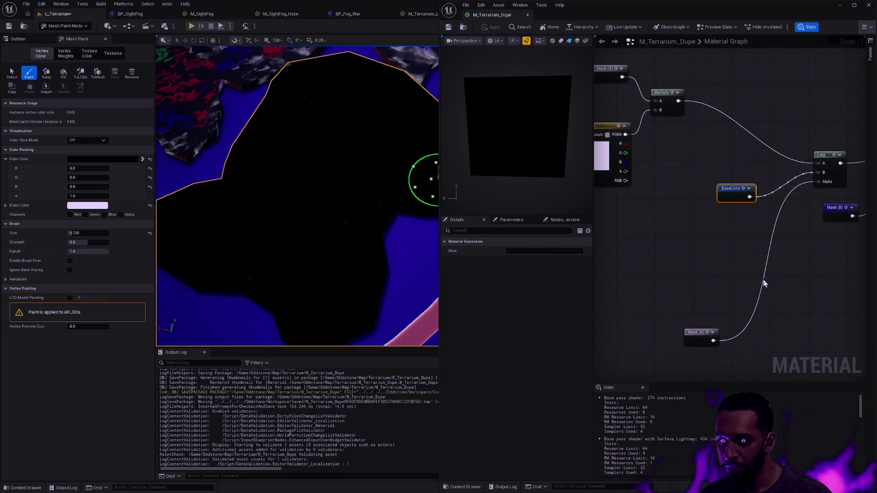
left_click_drag(698, 333, 703, 320)
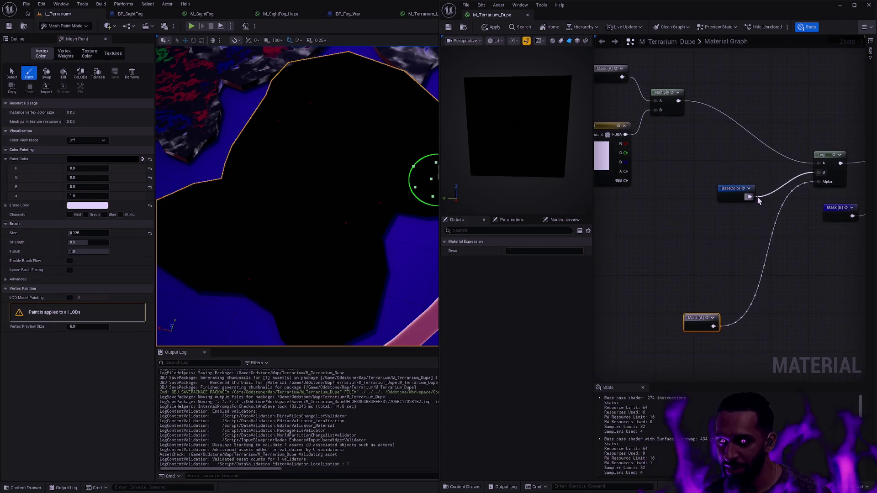
mouse_move(819, 172)
left_mouse_down()
mouse_move(818, 164)
mouse_move(682, 128)
mouse_move(678, 101)
left_mouse_up()
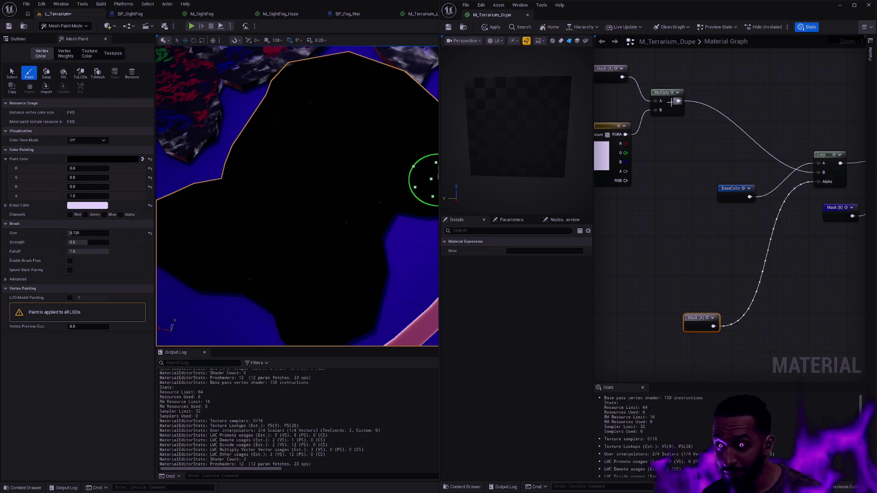
left_click(493, 26)
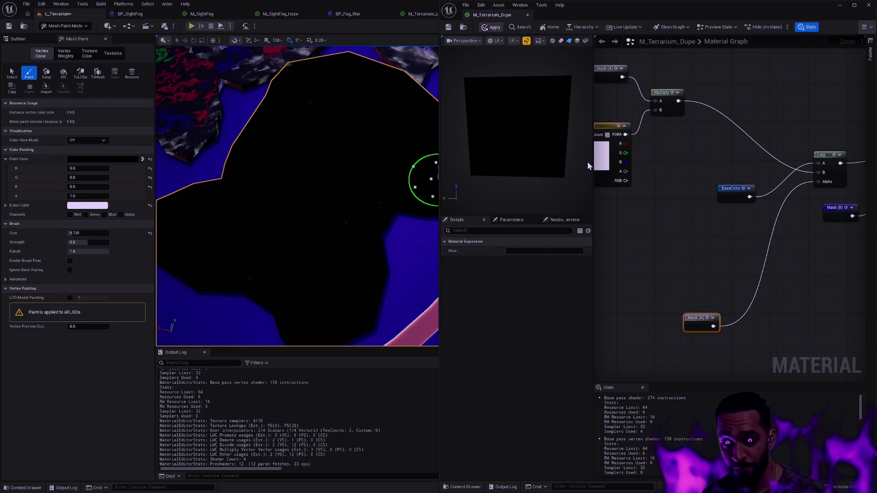
Step: Move BaseColor to the Lerp's B input, duplicate it, and place a new Lerp beside it
left_click(818, 172, "alt")
left_click_drag(757, 197, 749, 197)
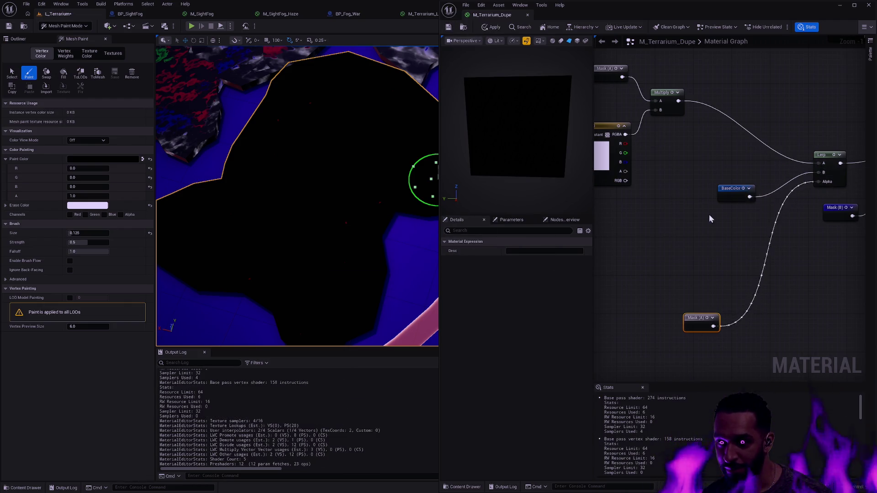
key("ctrl+d")
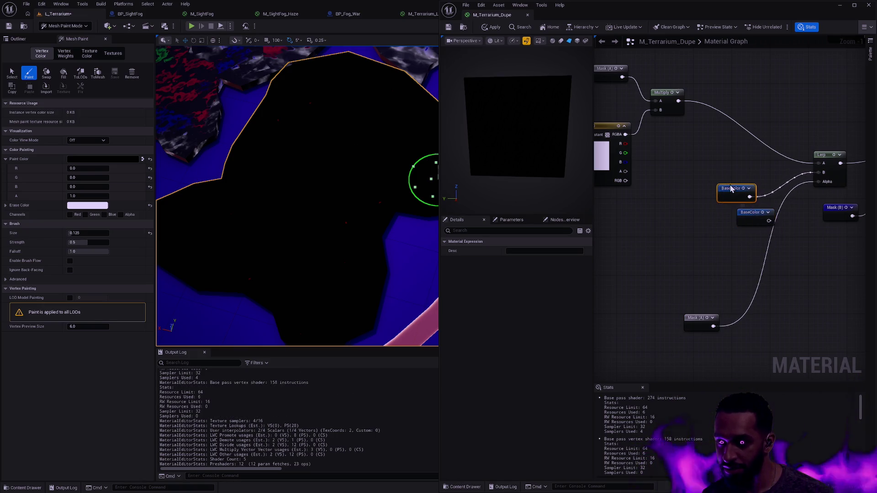
left_click_drag(734, 192, 806, 263)
scroll(806, 263, "down", 1)
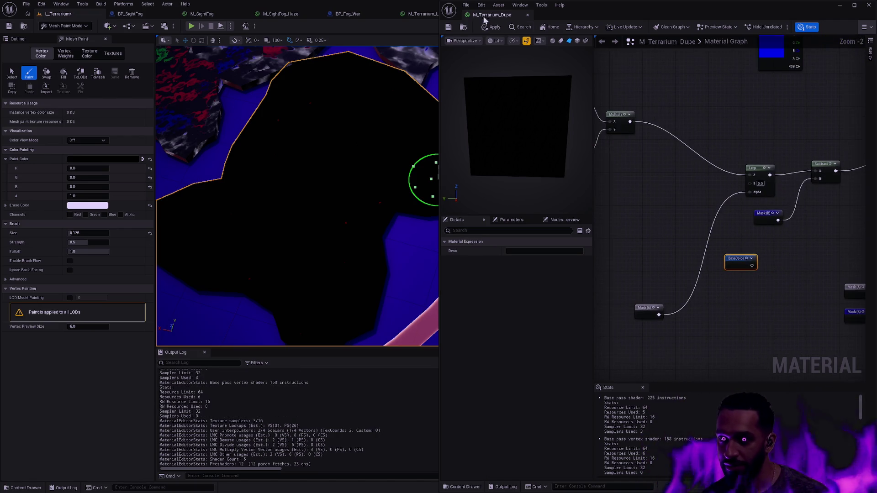
mouse_move(736, 267)
left_mouse_down()
mouse_move(812, 292)
mouse_move(863, 292)
mouse_move(875, 236)
mouse_move(868, 249)
mouse_move(688, 177)
mouse_move(690, 272)
mouse_move(730, 272)
mouse_move(704, 252)
mouse_move(706, 278)
left_mouse_up()
key("Escape")
left_click(733, 255)
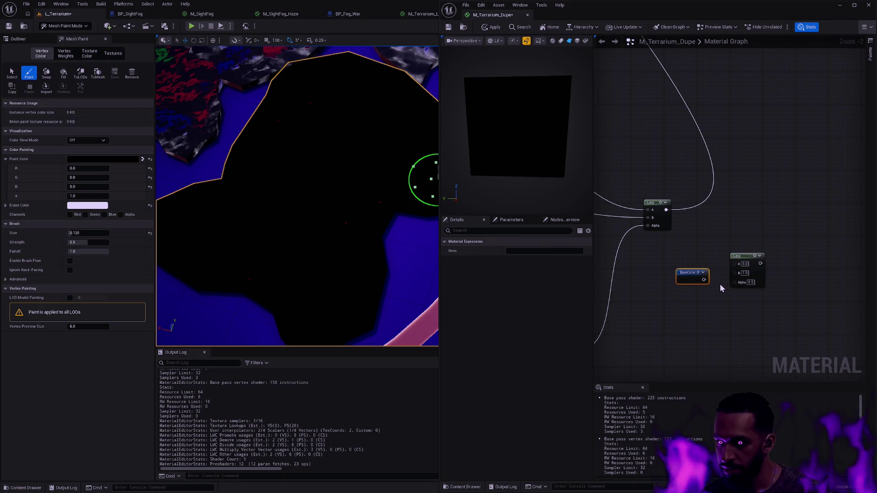
Step: Switch to the M_Terrarium_Paint material editor for reference
key("ctrl+Tab")
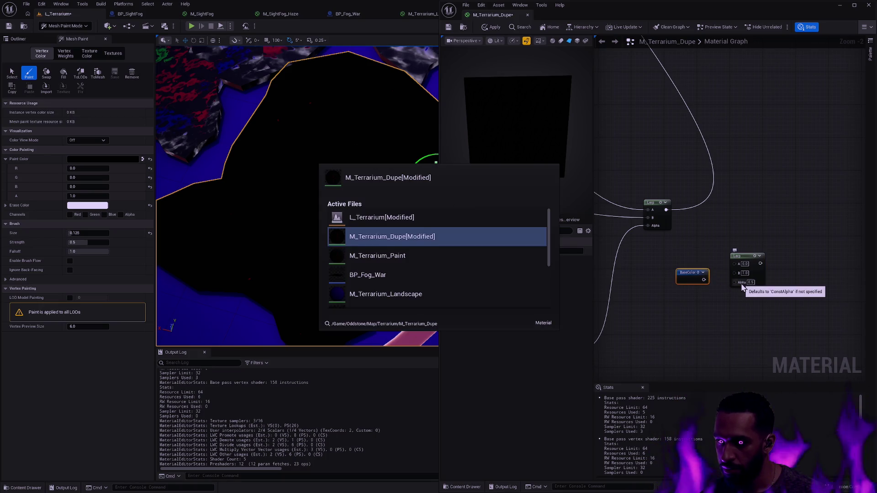
left_click(745, 257)
key("ctrl+Tab")
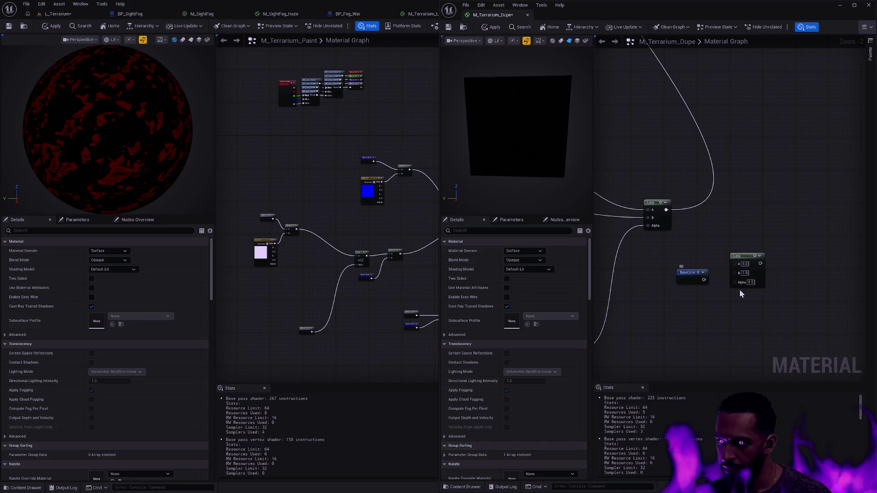
Step: Wire BaseColor, the upper Lerp and Saturate into the new Lerp's A, B and Alpha, then apply
mouse_move(704, 279)
left_mouse_down()
mouse_move(737, 268)
mouse_move(697, 253)
mouse_move(701, 243)
left_mouse_up()
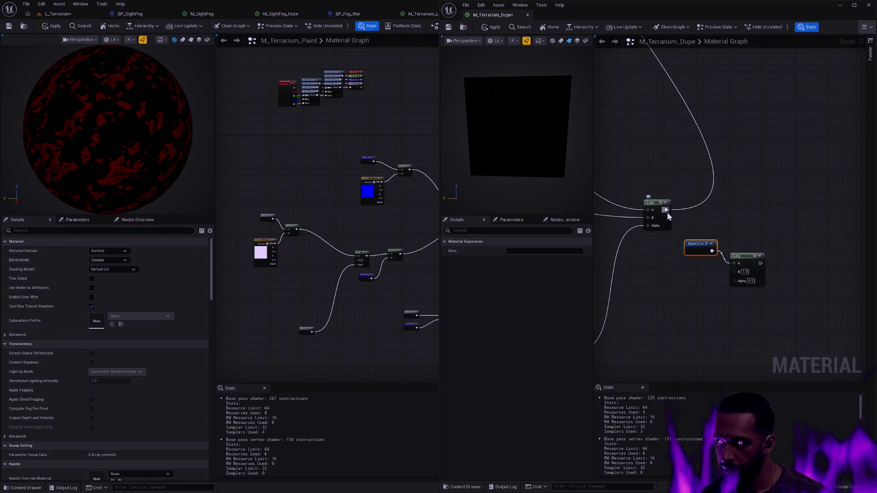
mouse_move(665, 210)
left_mouse_down()
mouse_move(704, 242)
mouse_move(724, 284)
mouse_move(738, 277)
mouse_move(745, 243)
mouse_move(720, 219)
left_mouse_up()
scroll(697, 262, "down", 1)
scroll(697, 262, "down", 1)
left_click_drag(697, 262, 708, 228)
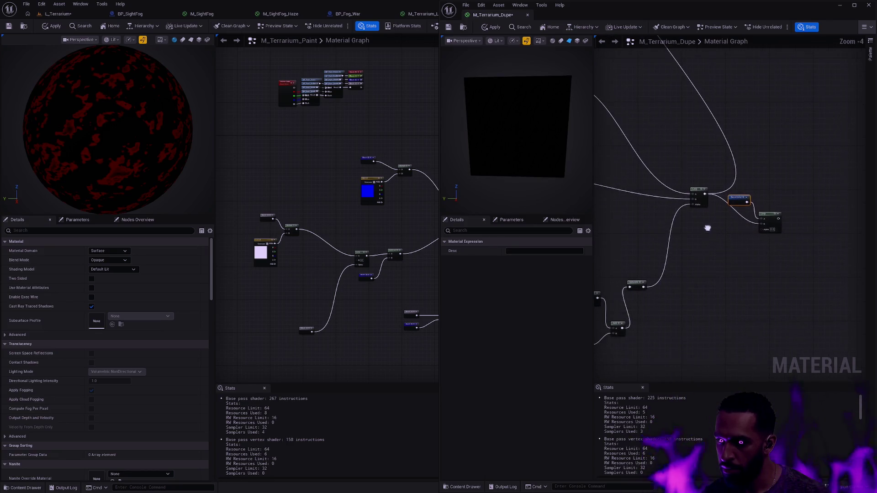
left_click_drag(648, 290, 676, 276)
left_click_drag(764, 234, 763, 231)
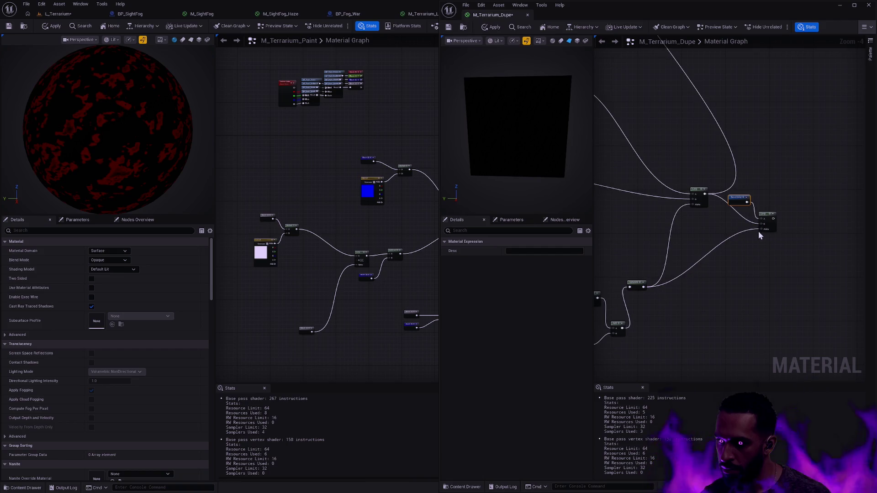
mouse_move(706, 194)
left_mouse_down()
mouse_move(754, 193)
mouse_move(779, 220)
mouse_move(706, 195)
left_mouse_up()
left_click(492, 28)
left_click(59, 14)
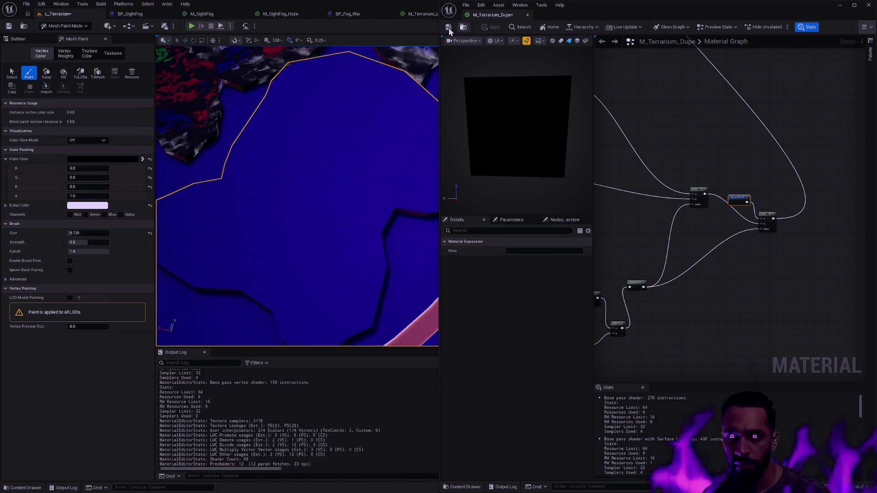
Step: Save M_Terrarium_Dupe, then swap the mesh paint and erase colours in L_Terrarium
left_click(448, 28)
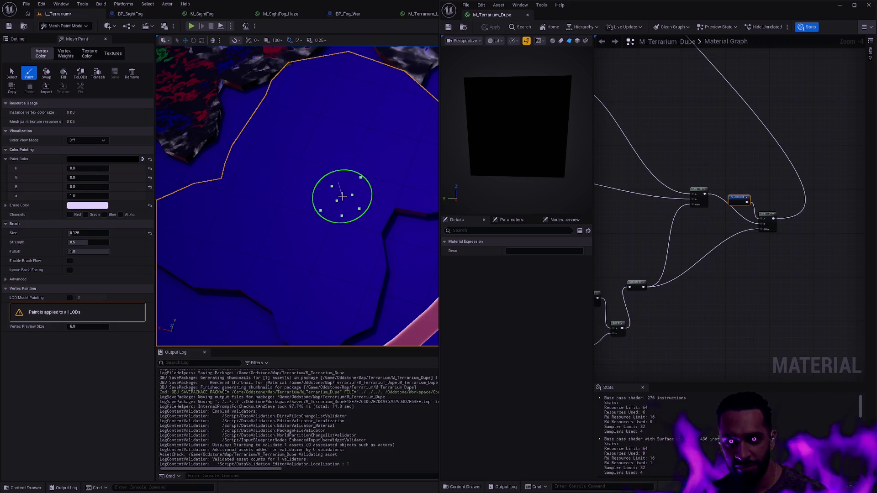
mouse_move(315, 171)
left_mouse_down()
mouse_move(361, 309)
mouse_move(310, 196)
mouse_move(434, 214)
mouse_move(417, 200)
mouse_move(345, 190)
left_mouse_up()
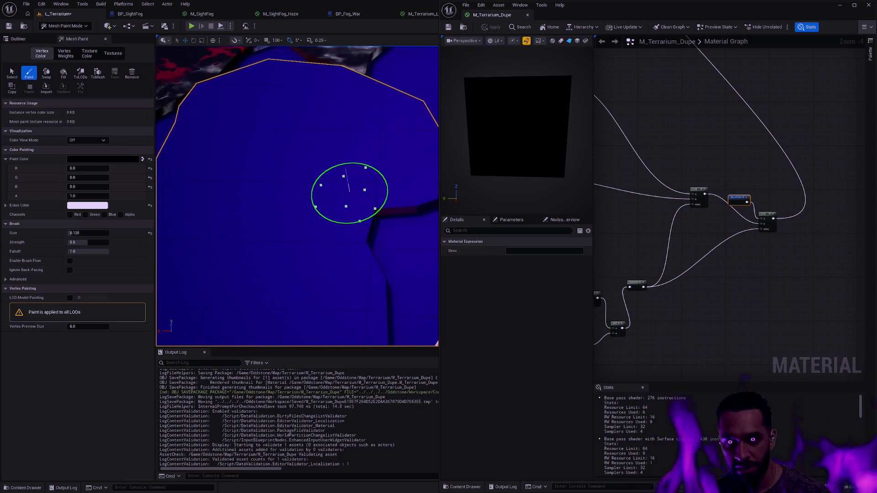
left_click(89, 140)
left_click(90, 145)
left_click(100, 159)
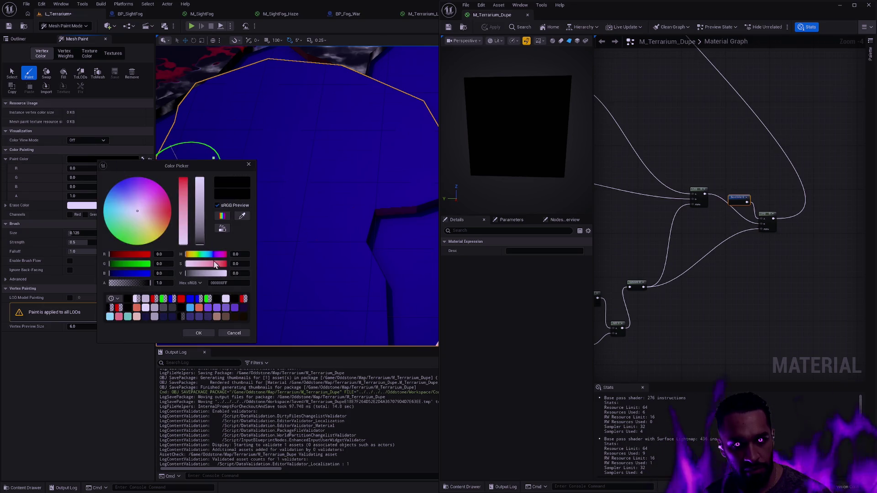
left_click(234, 333)
left_click(142, 159)
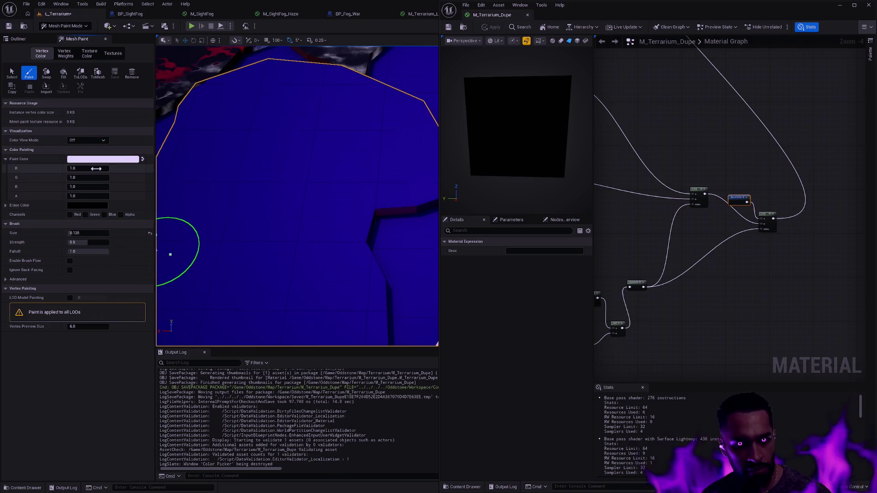
Step: Paint dark streaks on the blue terrain via the Blue and Alpha channels; duplicate BaseColor
left_click(121, 215)
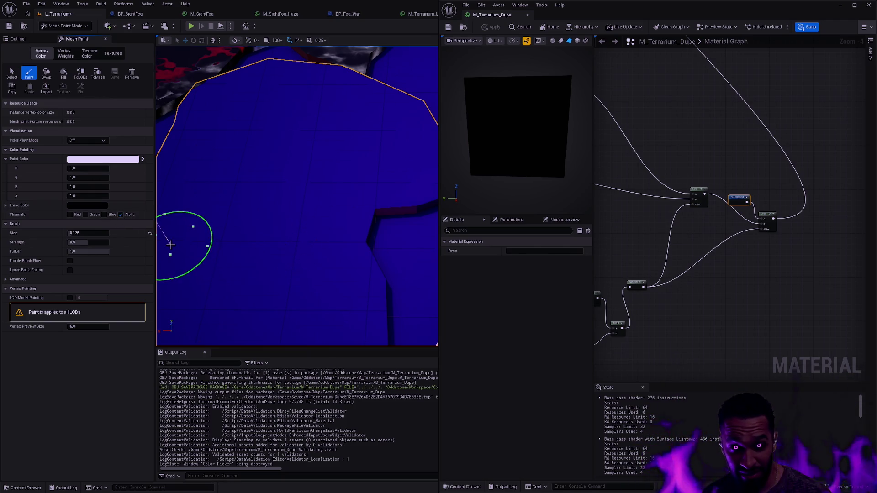
left_click(104, 215)
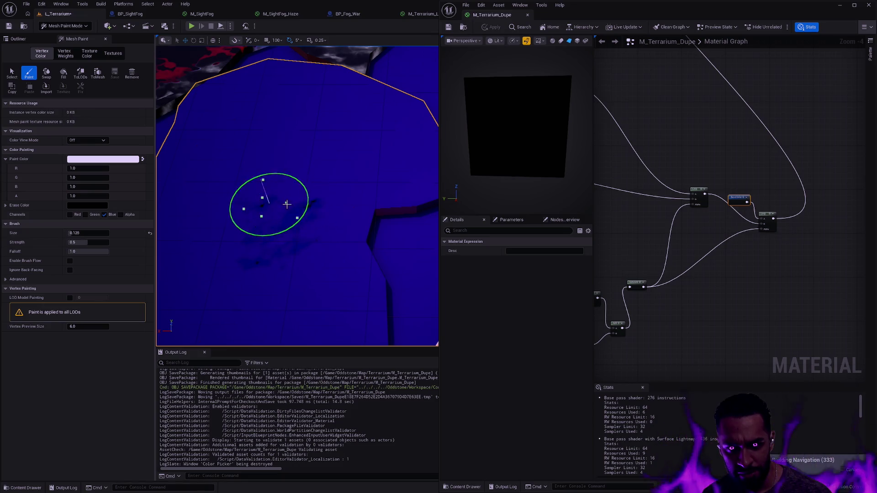
mouse_move(266, 256)
left_mouse_down()
mouse_move(235, 201)
mouse_move(297, 213)
mouse_move(270, 176)
mouse_move(420, 196)
mouse_move(294, 196)
mouse_move(436, 215)
mouse_move(392, 197)
mouse_move(400, 194)
mouse_move(386, 225)
mouse_move(284, 233)
mouse_move(299, 224)
mouse_move(290, 201)
mouse_move(315, 258)
mouse_move(309, 266)
left_mouse_up()
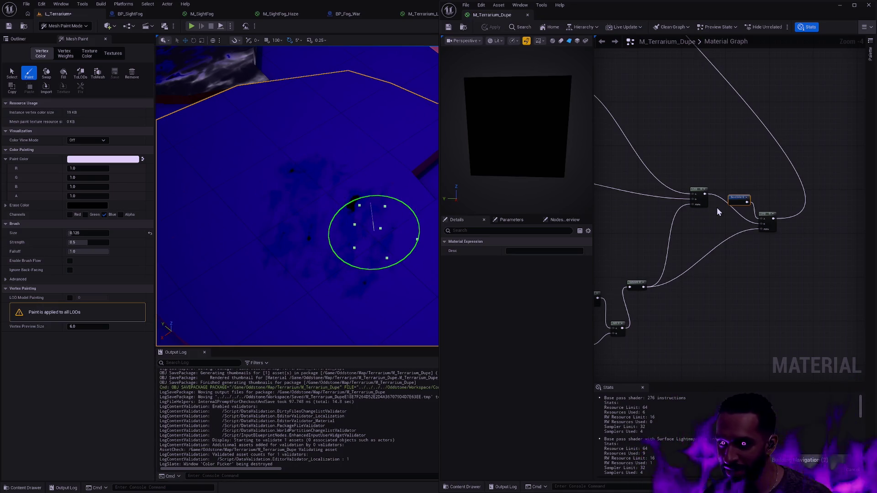
key("ctrl+v")
mouse_move(703, 264)
left_mouse_down()
mouse_move(664, 271)
mouse_move(736, 229)
mouse_move(776, 223)
mouse_move(733, 219)
left_mouse_up()
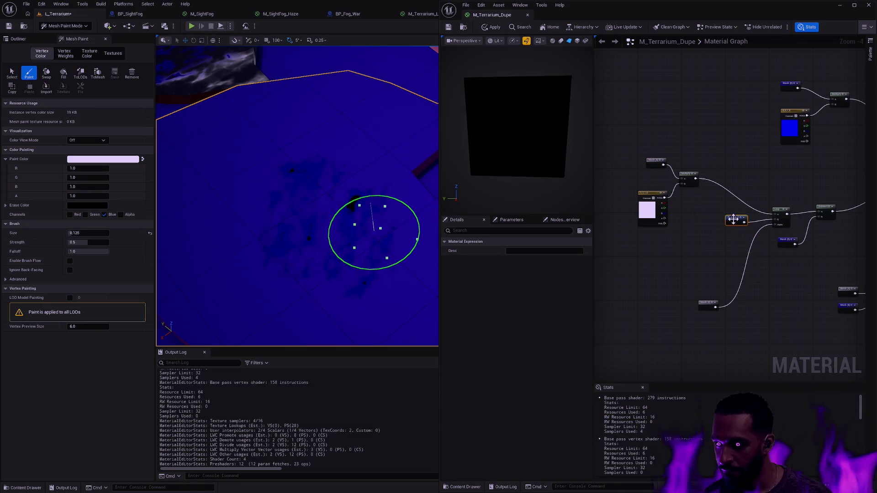
Step: Apply the material, delete the duplicate BaseColor node, and save it
left_click(491, 28)
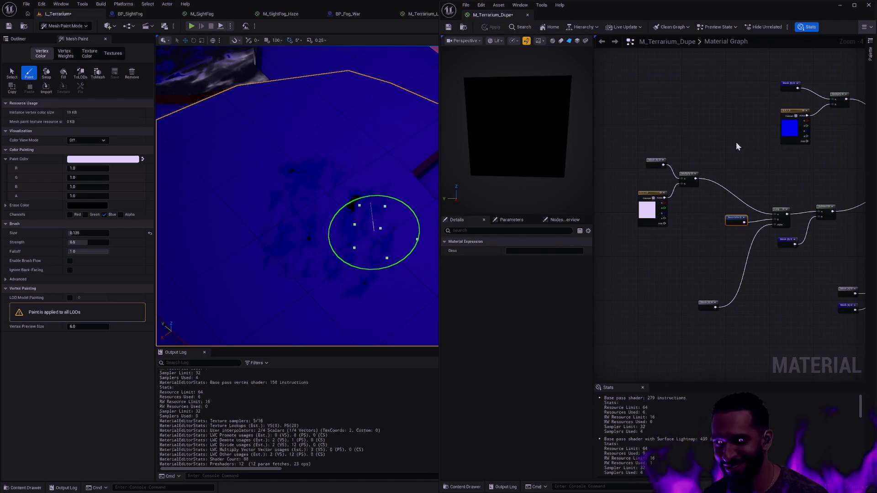
key("Delete")
left_click(447, 28)
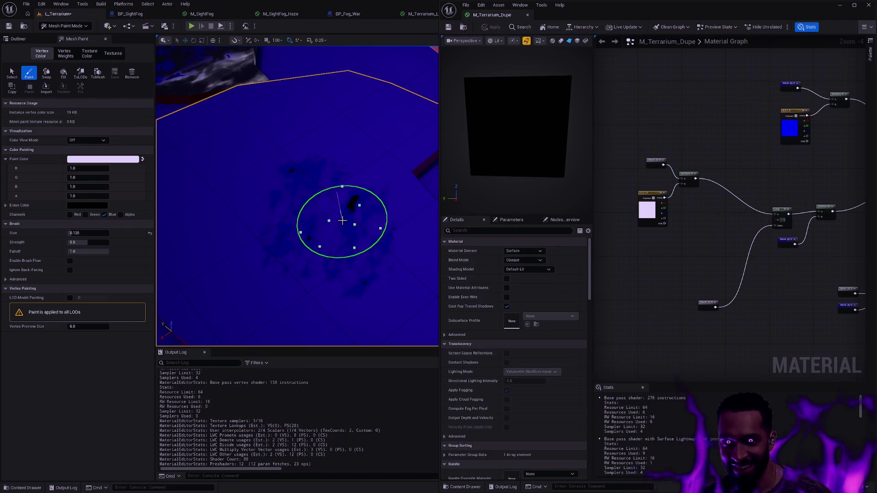
scroll(362, 186, "down", 10)
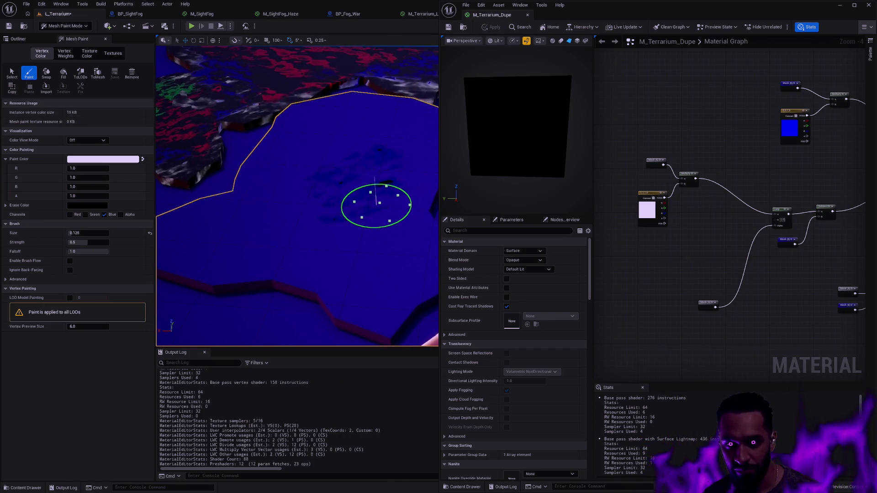
scroll(386, 220, "up", 5)
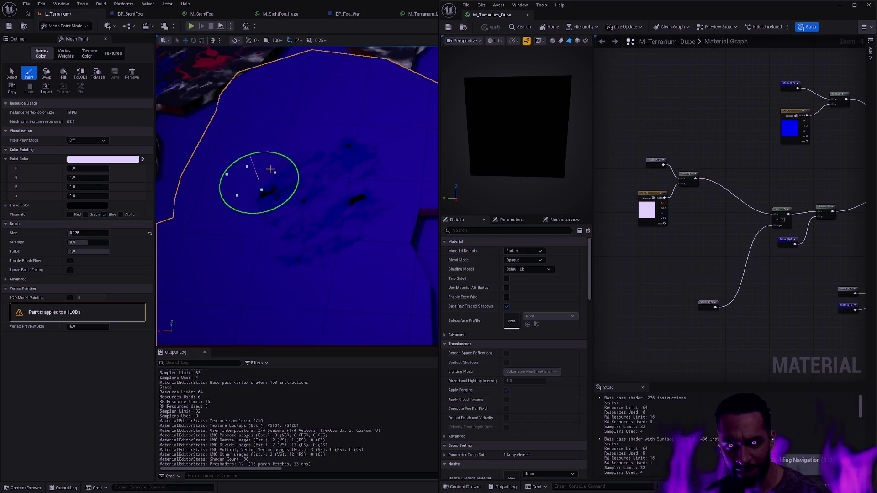
Step: Restrict painting to the green channel and paint green patches onto the blue terrain
left_click(85, 214)
left_click(104, 214)
mouse_move(346, 170)
left_mouse_down()
mouse_move(302, 145)
mouse_move(338, 119)
mouse_move(348, 175)
left_mouse_up()
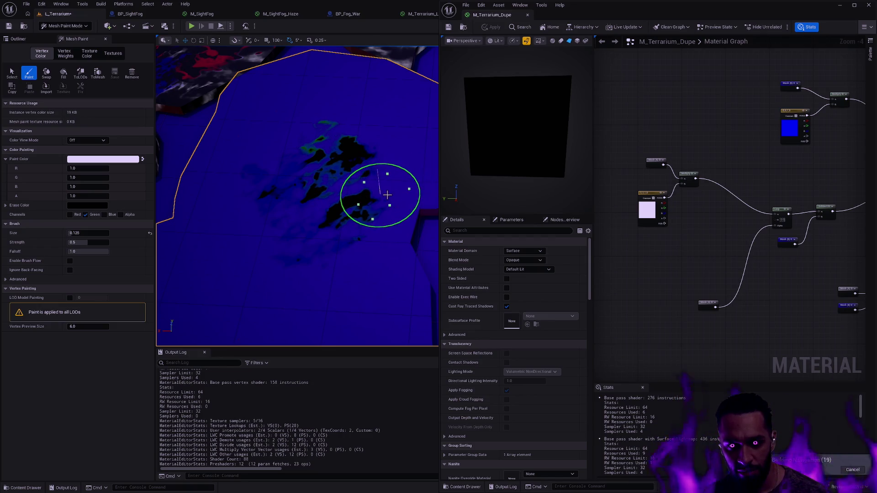
scroll(385, 228, "down", 5)
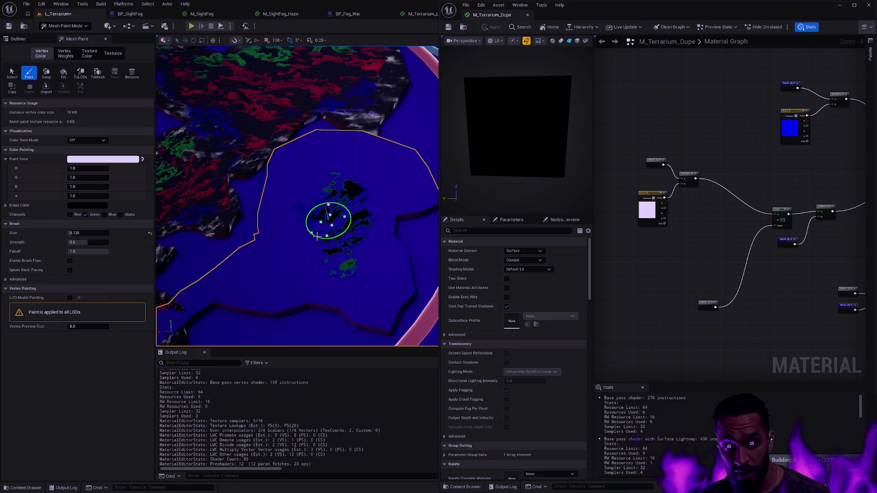
scroll(377, 189, "up", 3)
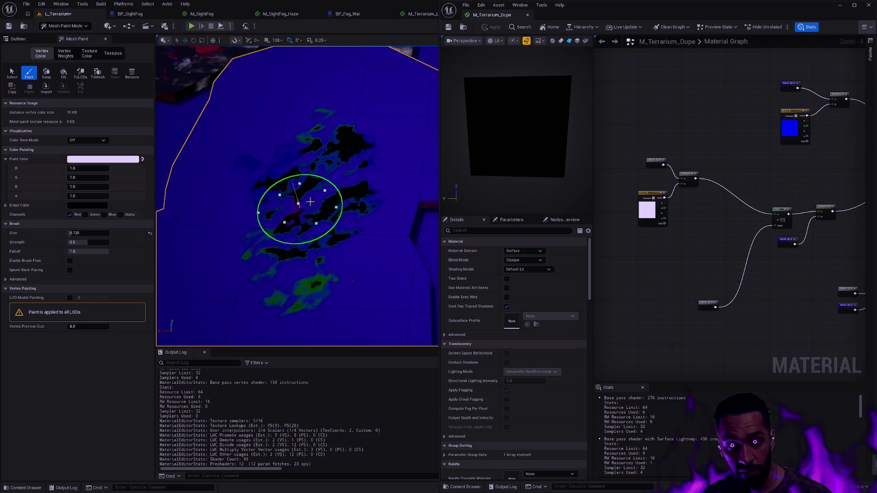
Step: Paint red strokes over the dark patch, undo the last stroke, and return to Selection mode
mouse_move(347, 191)
left_mouse_down()
mouse_move(233, 212)
mouse_move(269, 196)
mouse_move(265, 149)
left_mouse_up()
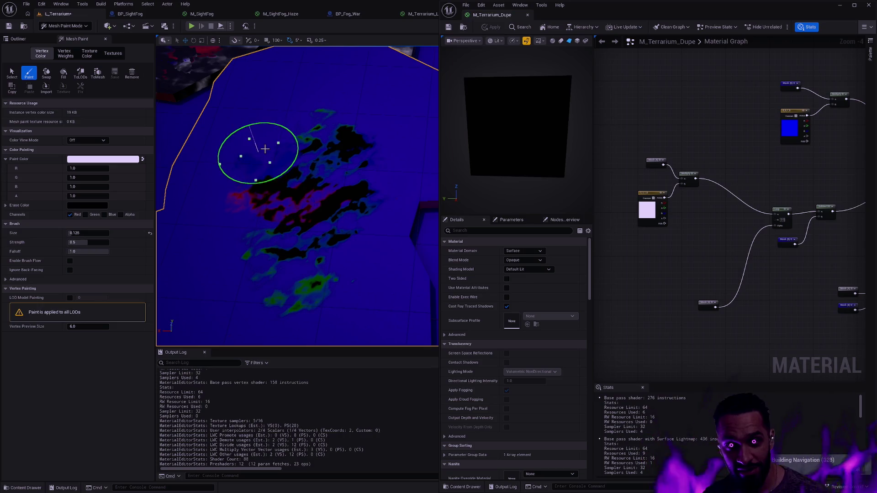
mouse_move(313, 181)
left_mouse_down()
mouse_move(345, 219)
mouse_move(270, 237)
mouse_move(278, 220)
mouse_move(318, 229)
left_mouse_up()
mouse_move(364, 198)
left_mouse_down()
mouse_move(326, 176)
mouse_move(350, 141)
mouse_move(279, 114)
mouse_move(283, 162)
mouse_move(315, 144)
mouse_move(325, 112)
mouse_move(320, 211)
mouse_move(238, 292)
mouse_move(294, 318)
left_mouse_up()
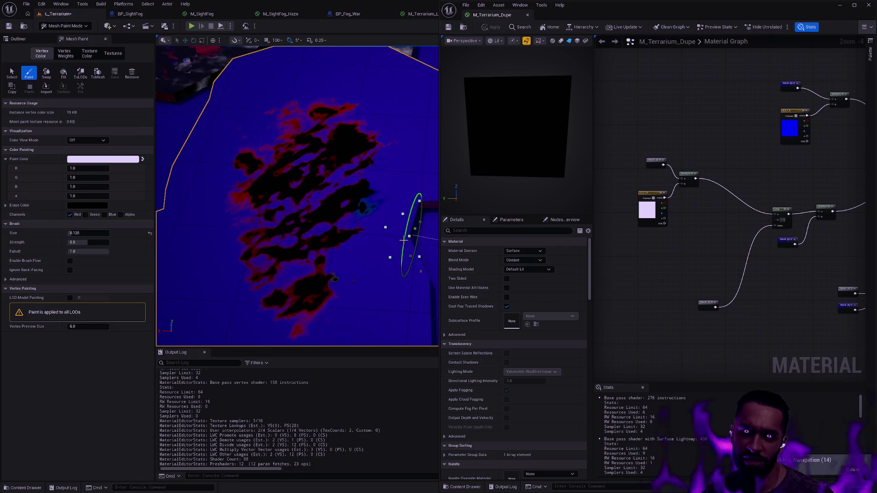
key("ctrl+z")
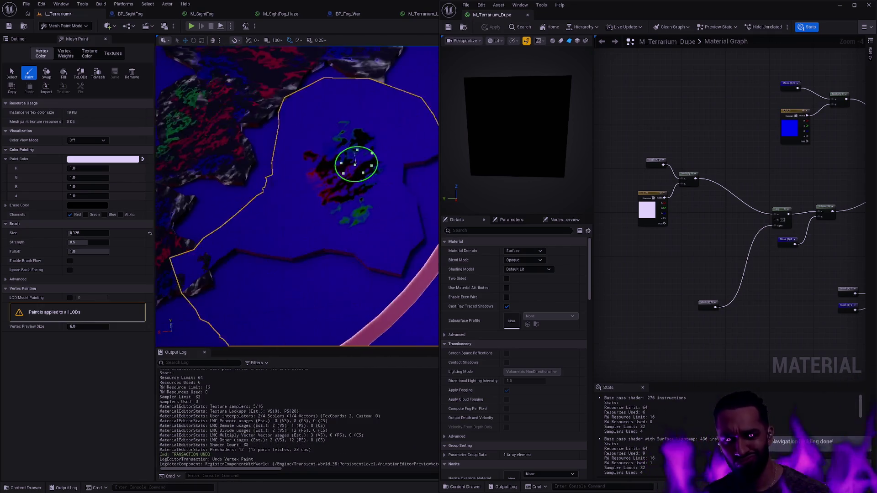
key("shift+1")
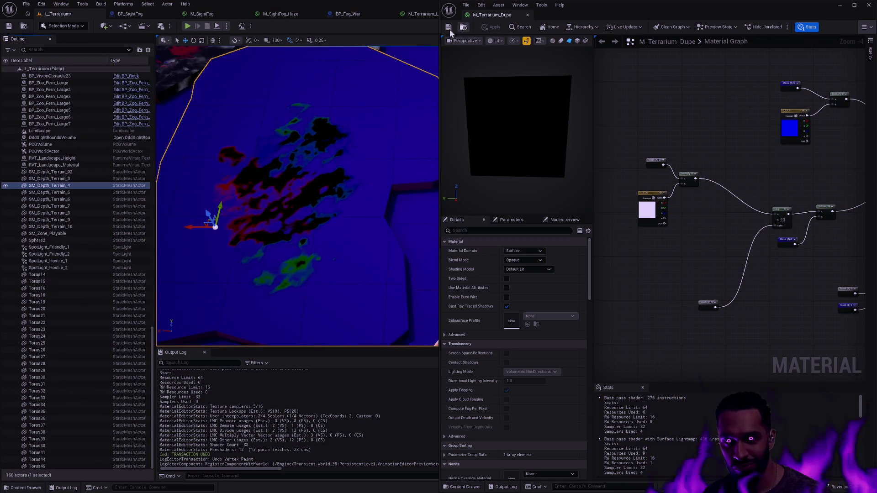
Step: Dock the M_Terrarium_Dupe editor and save the L_Terrarium level
mouse_move(540, 14)
left_mouse_down()
mouse_move(731, 23)
mouse_move(706, 18)
left_mouse_up()
left_click(645, 14)
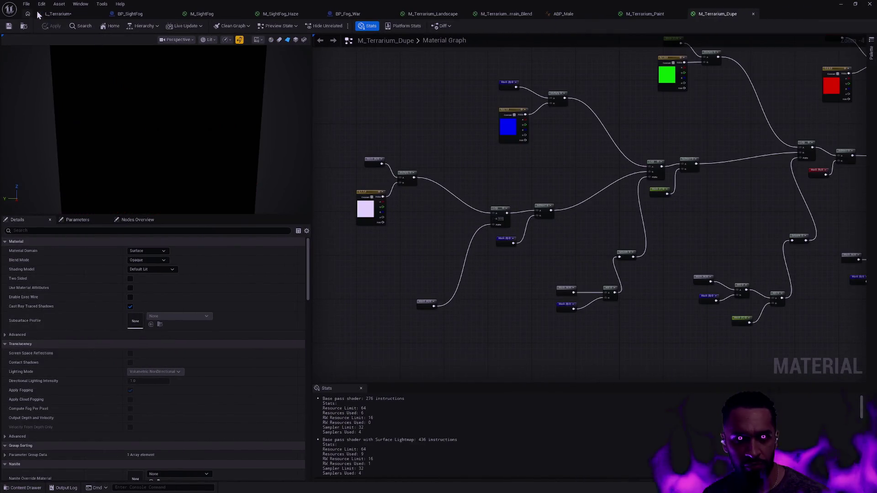
left_click(50, 14)
left_click(7, 26)
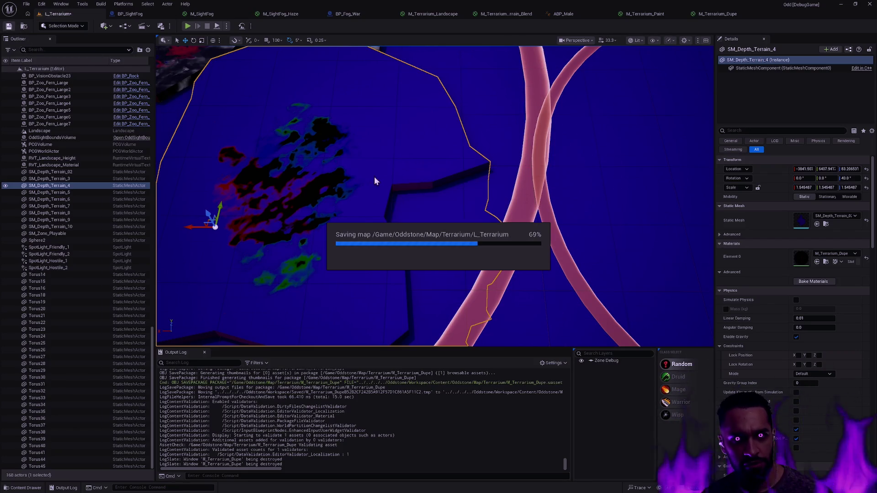
key("Escape")
Step: Fly the viewport camera over and around the painted terrain patch
mouse_move(433, 196)
left_mouse_down()
mouse_move(434, 251)
mouse_move(398, 226)
mouse_move(425, 215)
mouse_move(459, 232)
left_mouse_up()
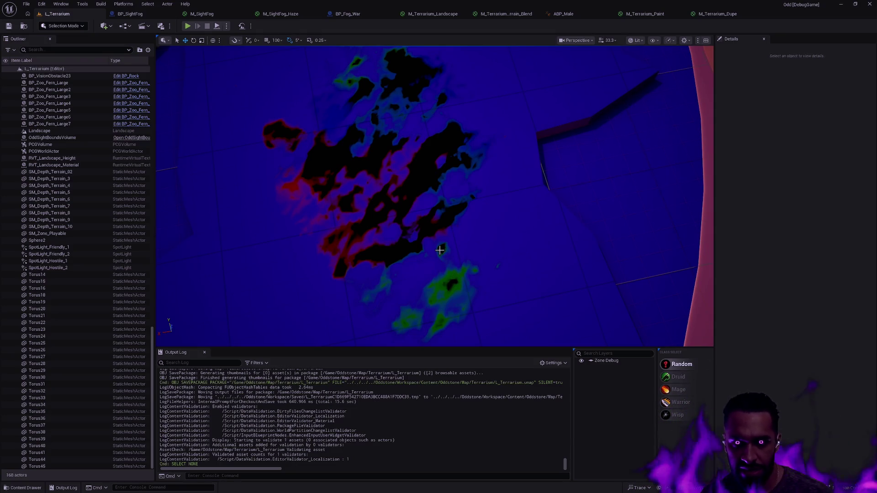
mouse_move(485, 262)
left_mouse_down()
mouse_move(461, 246)
mouse_move(480, 260)
mouse_move(475, 269)
mouse_move(462, 255)
mouse_move(479, 274)
mouse_move(466, 261)
left_mouse_up()
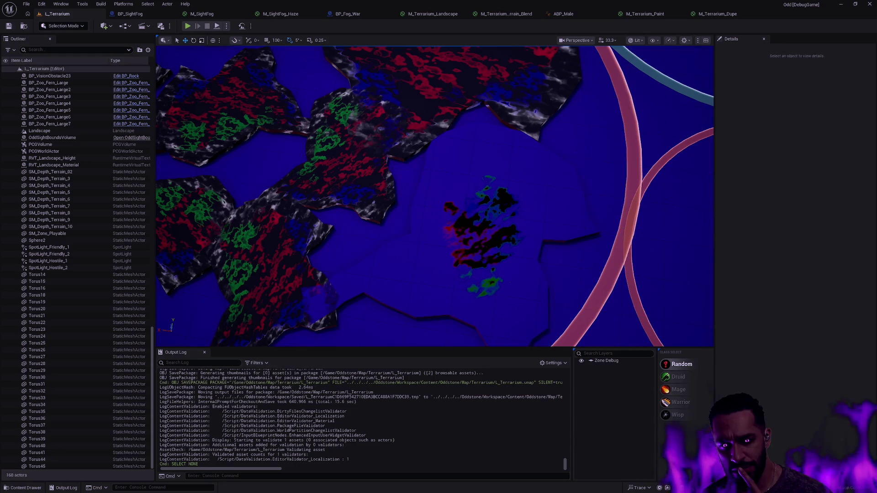
mouse_move(532, 264)
left_mouse_down()
mouse_move(527, 199)
mouse_move(516, 196)
mouse_move(516, 264)
left_mouse_up()
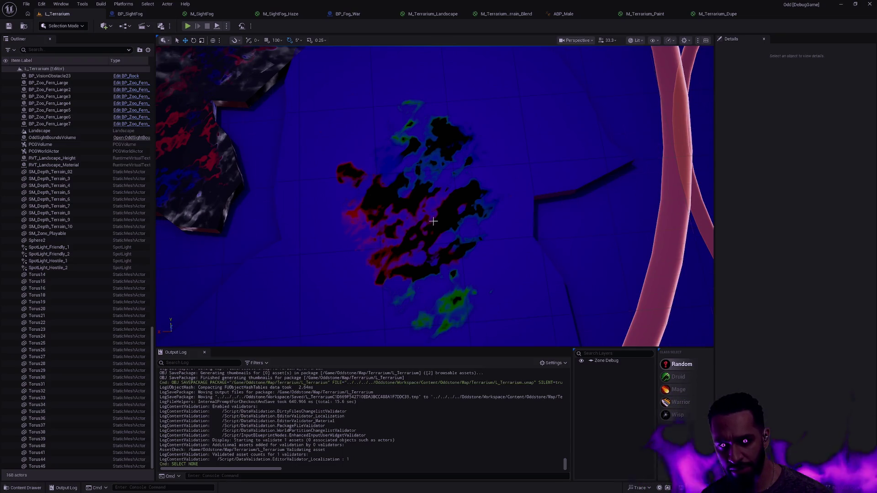
mouse_move(501, 254)
left_mouse_down()
mouse_move(502, 237)
mouse_move(491, 249)
mouse_move(482, 244)
left_mouse_up()
Step: Look over the M_Terrarium_Dupe graph, panning and selecting a node group
left_click(731, 14)
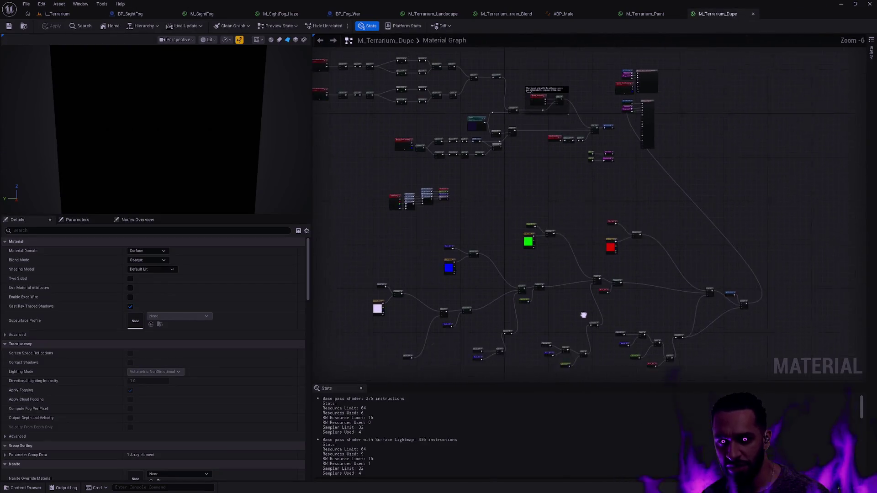
mouse_move(542, 199)
left_mouse_down()
mouse_move(617, 306)
mouse_move(618, 327)
mouse_move(618, 289)
mouse_move(595, 274)
mouse_move(549, 102)
left_mouse_up()
mouse_move(765, 287)
left_mouse_down()
mouse_move(390, 163)
mouse_move(345, 131)
left_mouse_up()
Step: Inspect the right and middle Mask and Add node groups in M_Terrarium_Paint
left_click(649, 16)
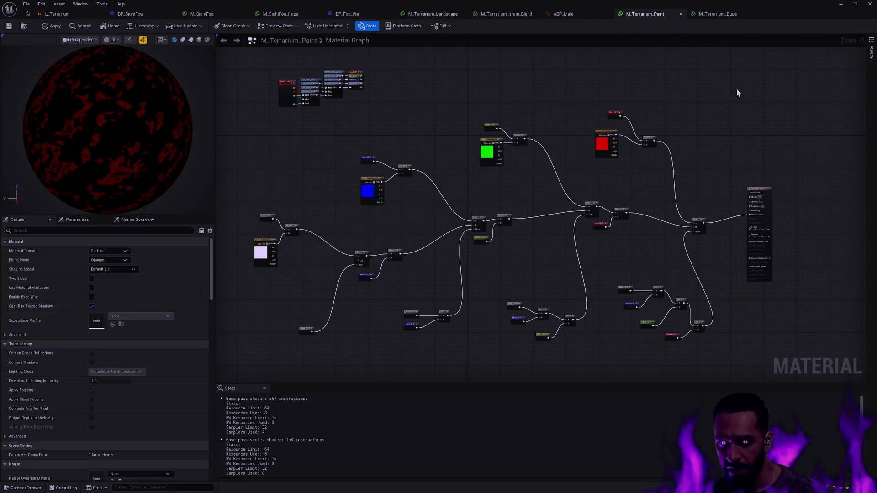
scroll(666, 223, "up", 3)
mouse_move(759, 299)
left_mouse_down()
mouse_move(527, 157)
mouse_move(624, 187)
left_mouse_up()
left_click_drag(568, 310, 401, 187)
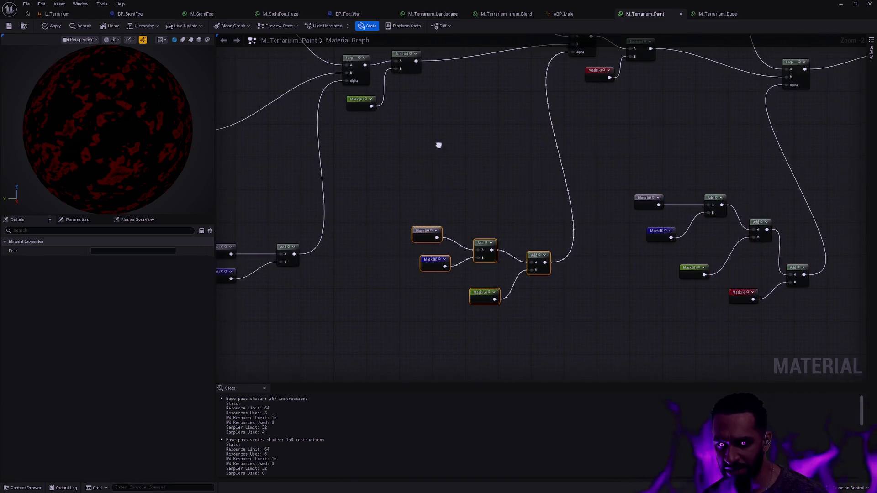
left_click_drag(438, 143, 486, 203)
left_click(486, 203)
Step: Check M_Terrarium_Paint's final Lerp and output nodes, then apply the material
left_click_drag(697, 192, 493, 245)
scroll(484, 236, "down", 2)
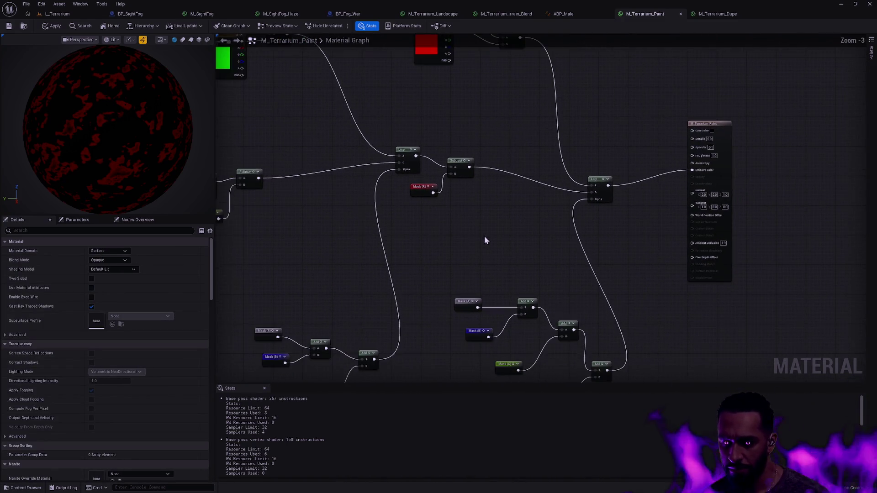
scroll(750, 210, "up", 1)
left_click(562, 172)
left_click(668, 207, "ctrl")
left_click_drag(568, 180, 633, 168)
scroll(520, 152, "down", 2)
left_click_drag(520, 152, 552, 201)
left_click(52, 25)
Step: Move M_Terrarium_Dupe's lower colour-blending node group left and up
left_click(710, 15)
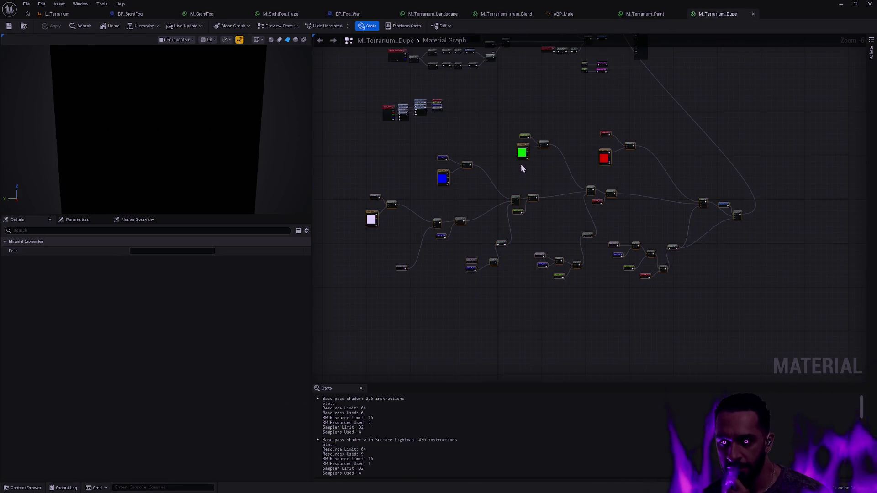
left_click_drag(467, 127, 450, 244)
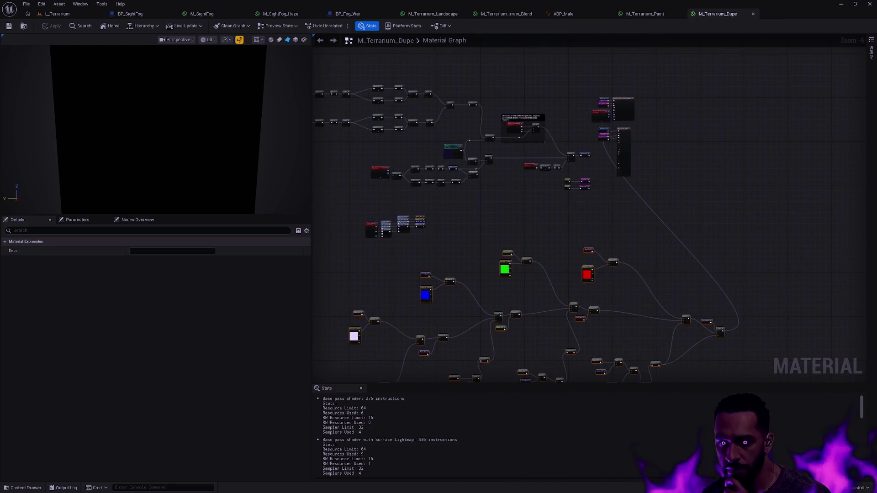
left_click_drag(583, 246, 641, 205)
scroll(641, 205, "down", 1)
mouse_move(803, 355)
left_mouse_down()
mouse_move(463, 213)
mouse_move(409, 164)
left_mouse_up()
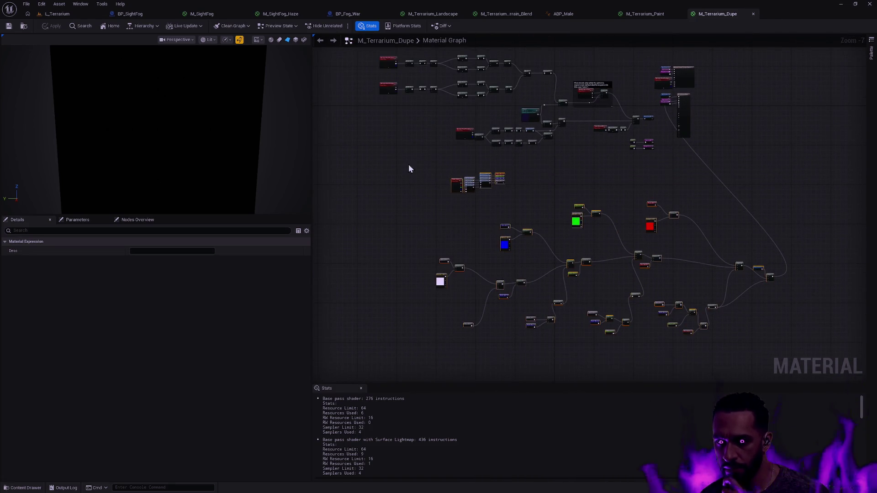
left_click_drag(577, 221, 451, 203)
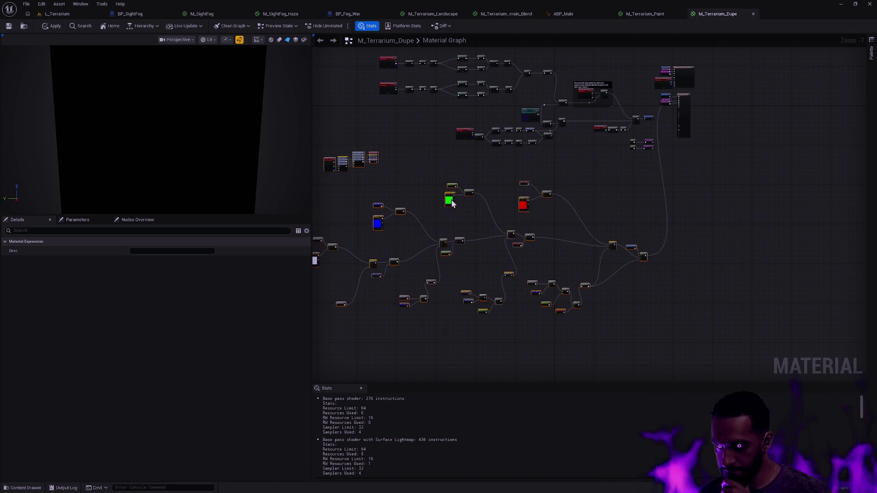
Step: Pan to the output node to view the Specular and Roughness constants
scroll(619, 184, "up", 8)
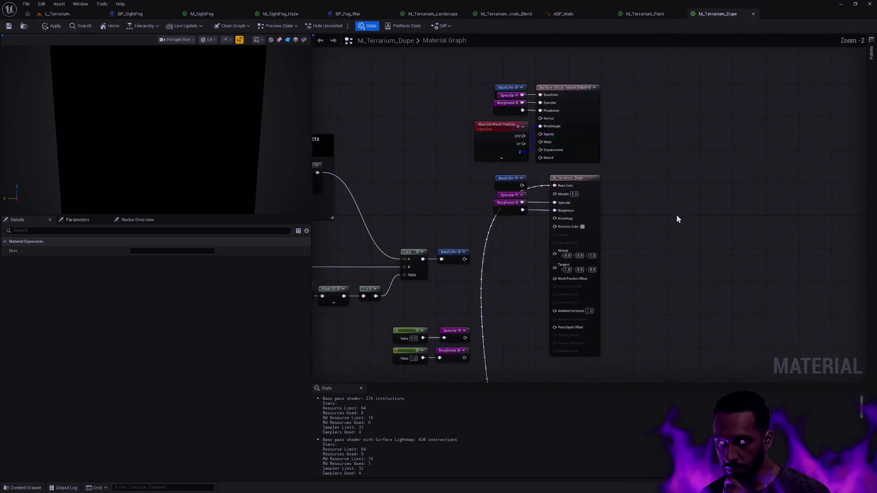
mouse_move(624, 193)
left_mouse_down()
mouse_move(639, 247)
mouse_move(701, 181)
left_mouse_up()
left_click_drag(701, 226, 774, 104)
mouse_move(636, 175)
left_mouse_down()
mouse_move(665, 162)
mouse_move(711, 59)
left_mouse_up()
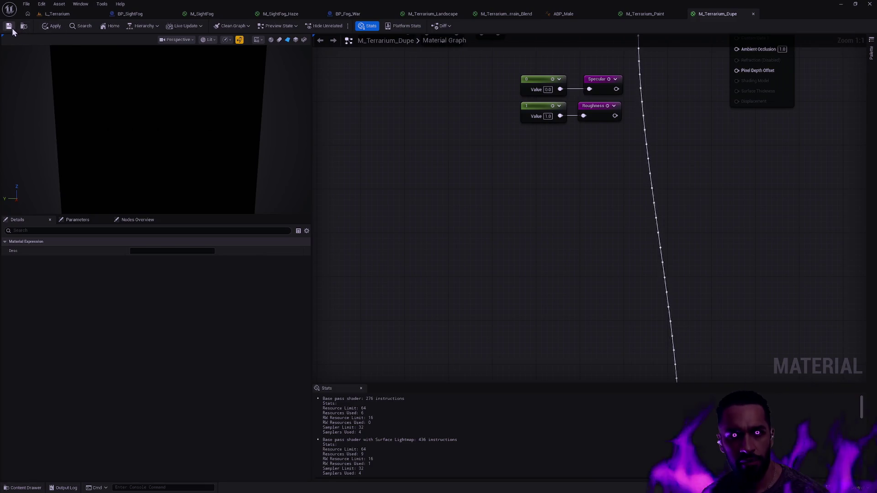
Step: Switch to the L_Terrarium viewport and fly close to the red, green and black patches
left_click(50, 13)
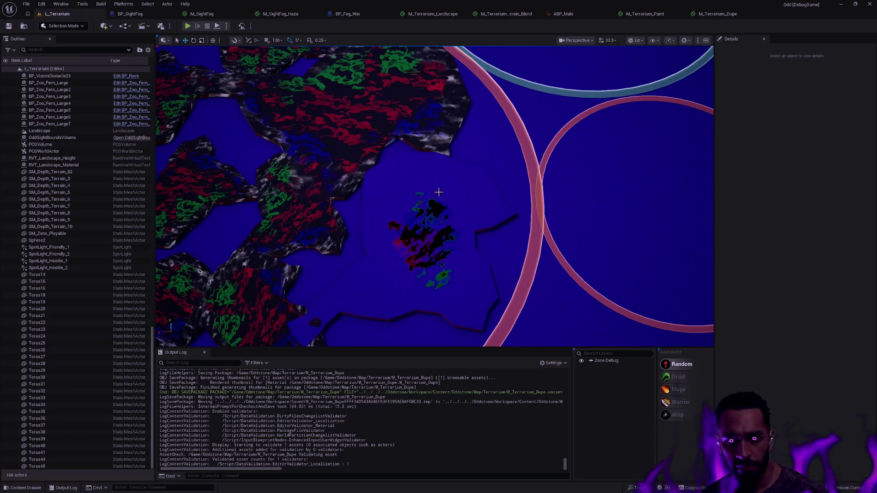
mouse_move(513, 247)
left_mouse_down()
mouse_move(507, 250)
mouse_move(521, 244)
mouse_move(514, 233)
mouse_move(505, 258)
mouse_move(434, 231)
mouse_move(434, 221)
left_mouse_up()
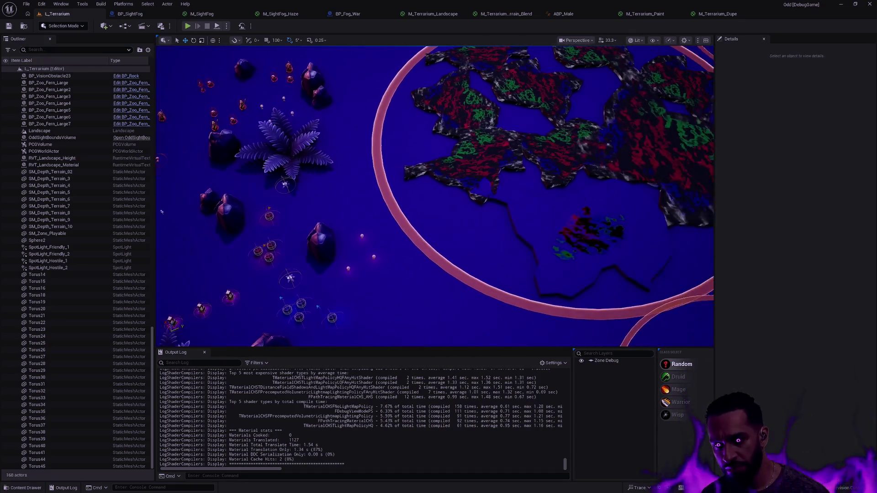
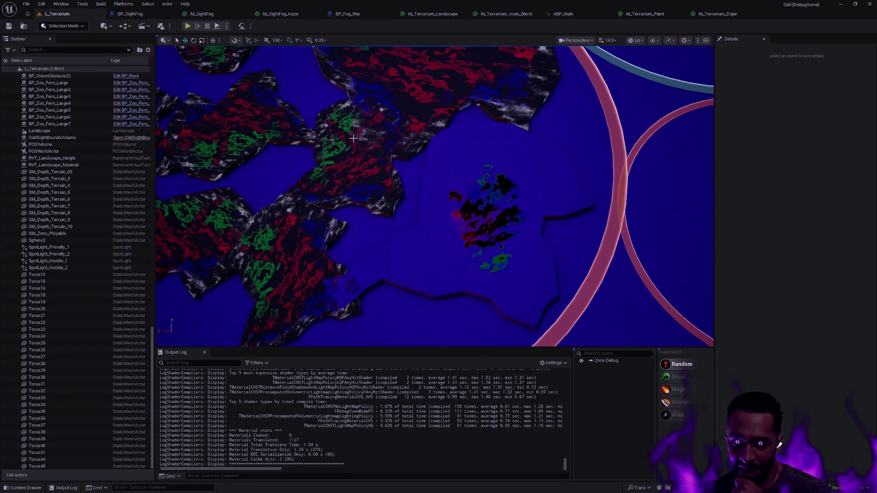
Step: Select the SM_Depth_Terrain_4 mesh and undo its stray moves
right_click(362, 177)
left_click(456, 157)
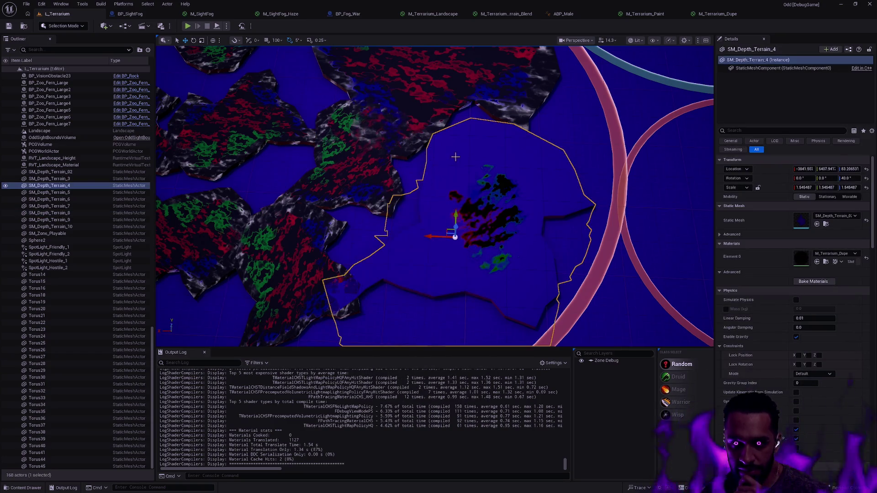
left_click(418, 170)
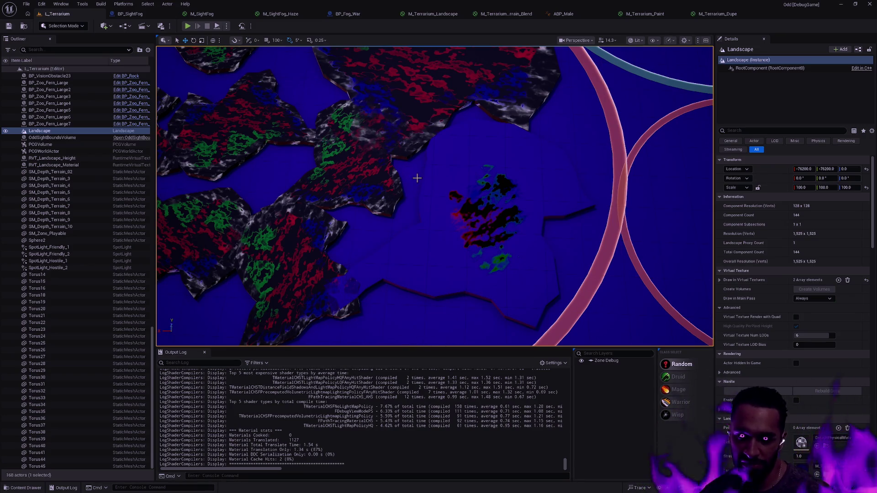
left_click_drag(417, 178, 322, 202)
left_click(433, 252)
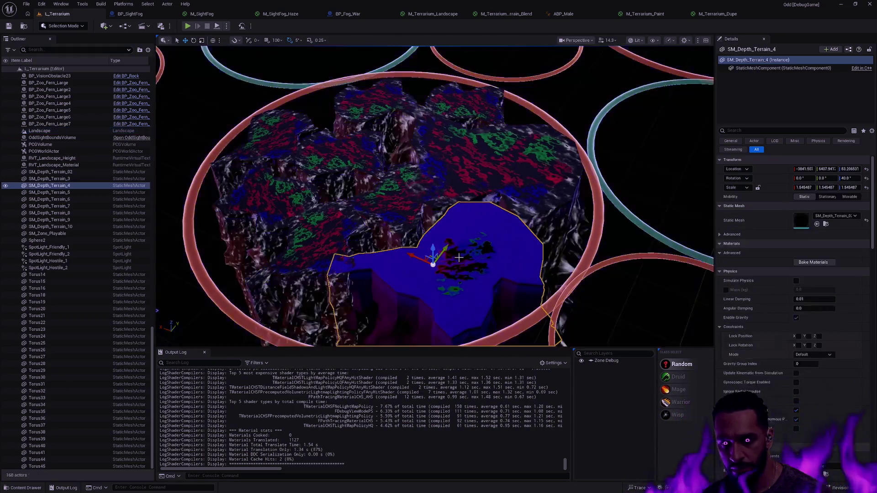
left_click_drag(435, 247, 454, 191)
left_click(485, 239)
left_click_drag(486, 239, 487, 241)
left_click(487, 240)
left_click_drag(416, 201, 527, 215)
key("ctrl+z")
key("ctrl+z")
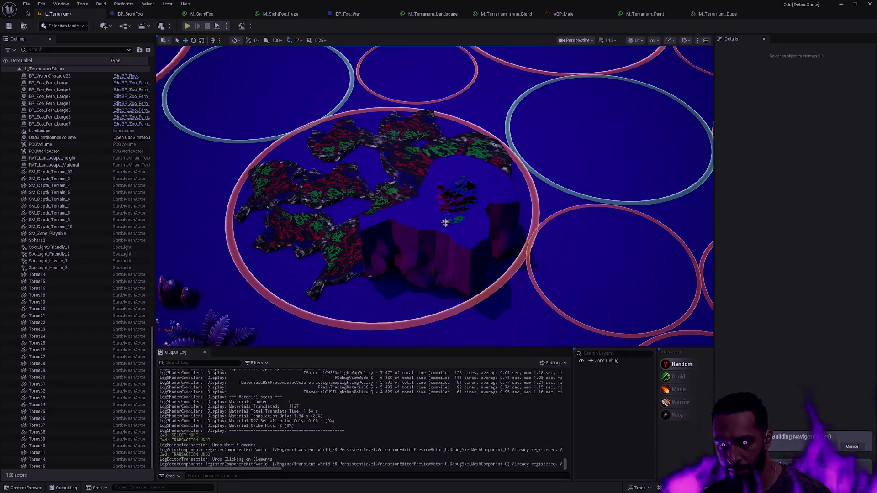
Step: Set SM_Depth_Terrain_4's Location Z to 0 and slide it along X into the neighbouring ring
left_click(849, 169)
type("0")
key("Return")
mouse_move(422, 247)
left_mouse_down()
mouse_move(576, 255)
mouse_move(600, 238)
mouse_move(607, 244)
mouse_move(604, 235)
mouse_move(607, 248)
left_mouse_up()
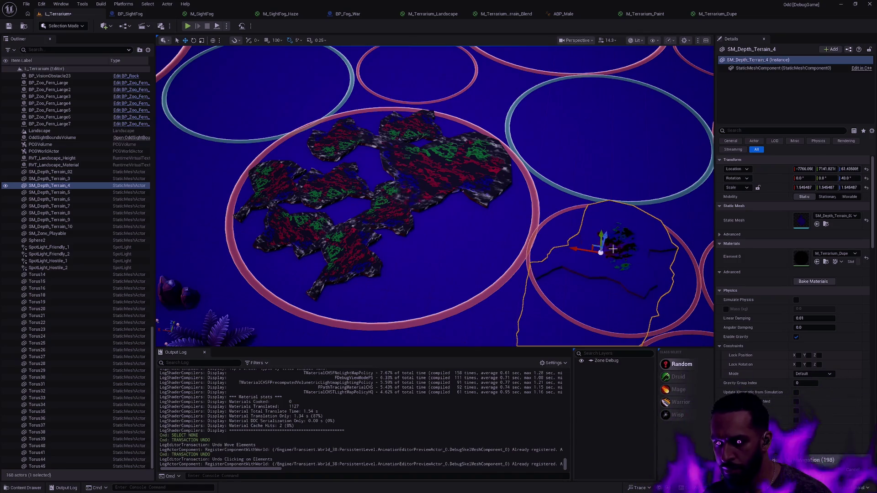
Step: Start a Play From Here test of the level
left_click(623, 261)
right_click(622, 261)
left_click(683, 413)
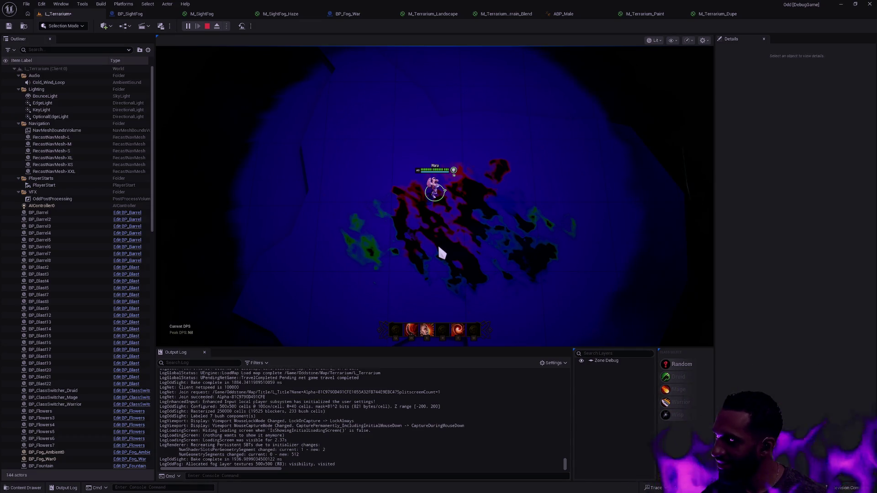
Step: Walk the character back and forth across the relocated terrain and into the fog
left_click(515, 259)
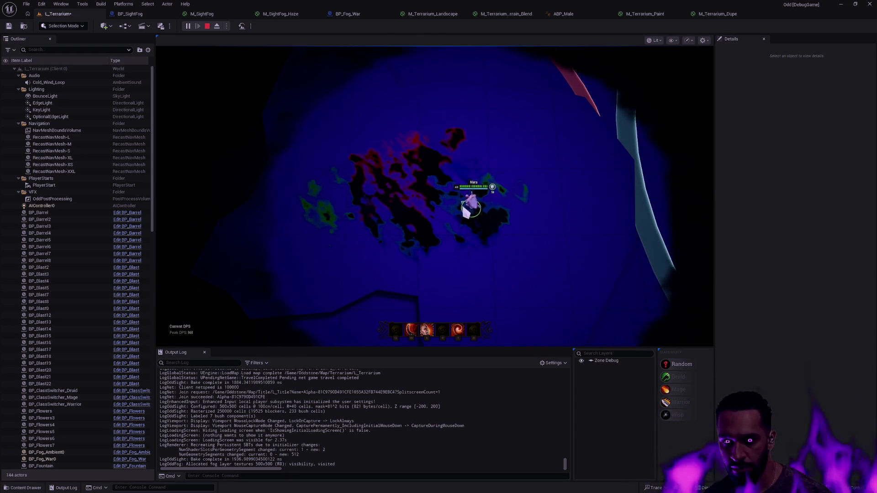
left_click(423, 208)
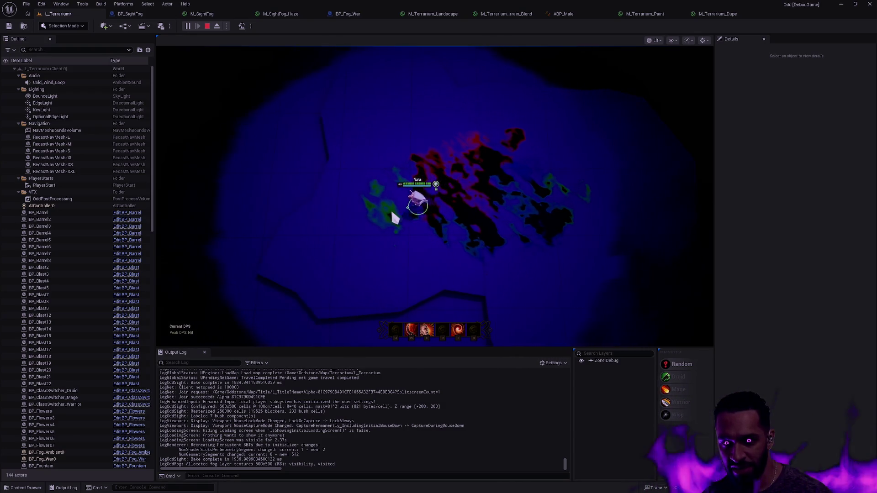
left_click(534, 196)
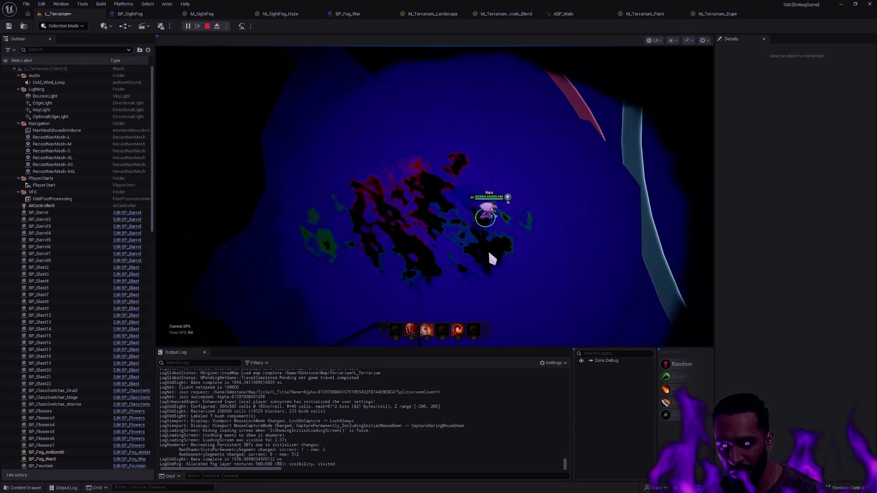
left_click(427, 224)
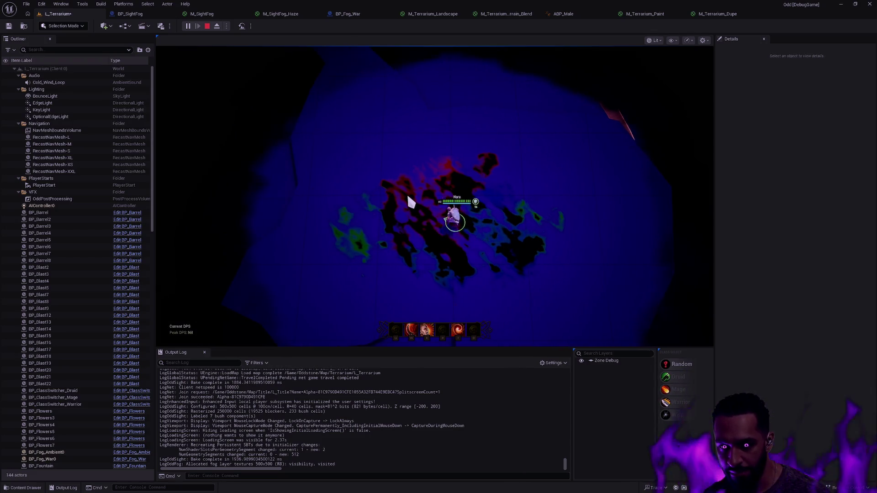
left_click(409, 199)
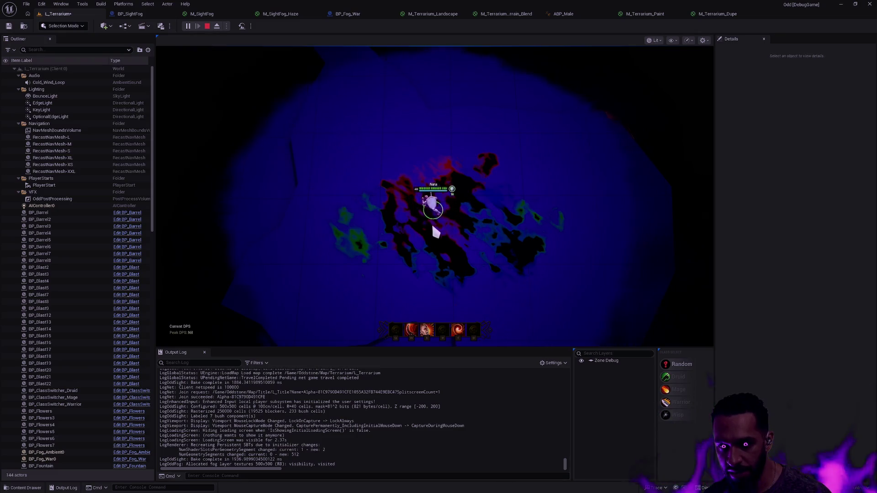
left_click(367, 213)
left_click(460, 220)
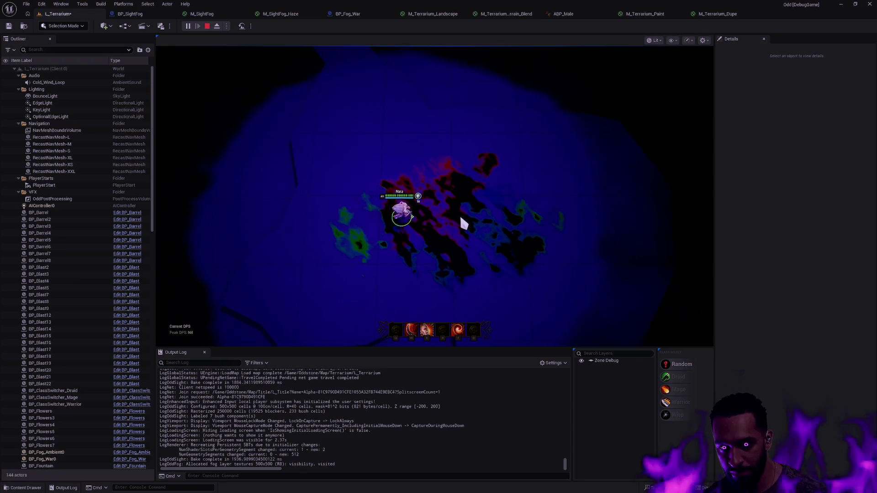
left_click(348, 221)
left_click(453, 226)
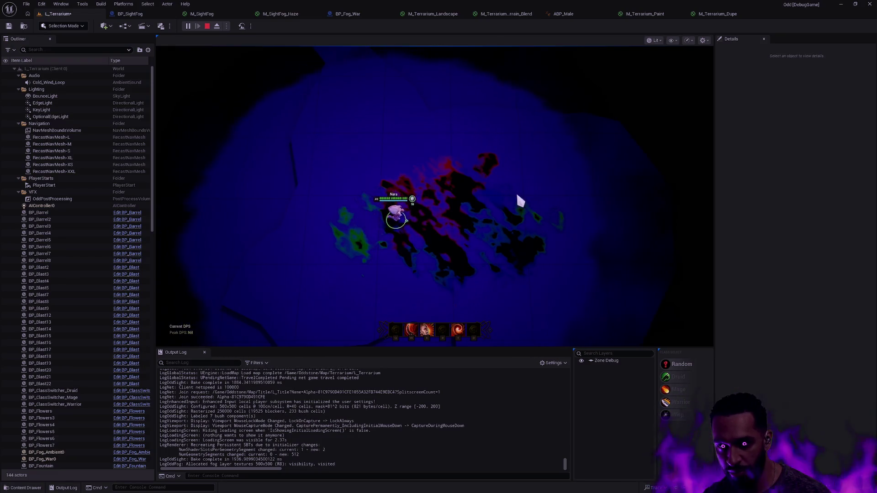
left_click(438, 194)
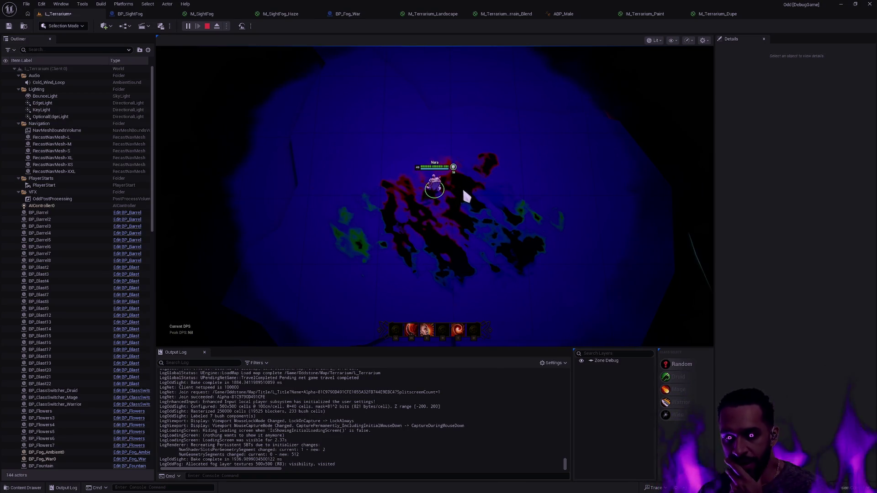
left_click(505, 191)
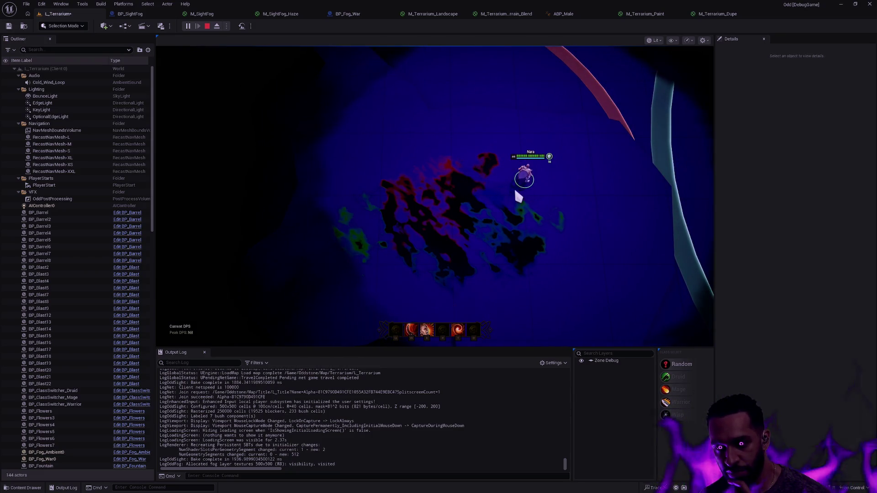
left_click(451, 215)
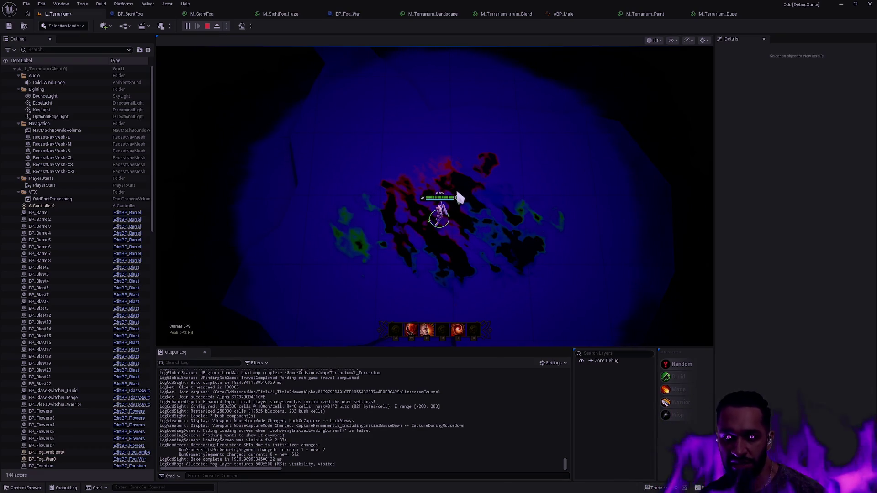
Step: Stop the play test with Esc and deselect the terrain mesh in the editor
key("Escape")
scroll(434, 197, "down", 10)
key("Escape")
scroll(435, 196, "down", 10)
left_click_drag(434, 196, 539, 196)
scroll(494, 218, "up", 3)
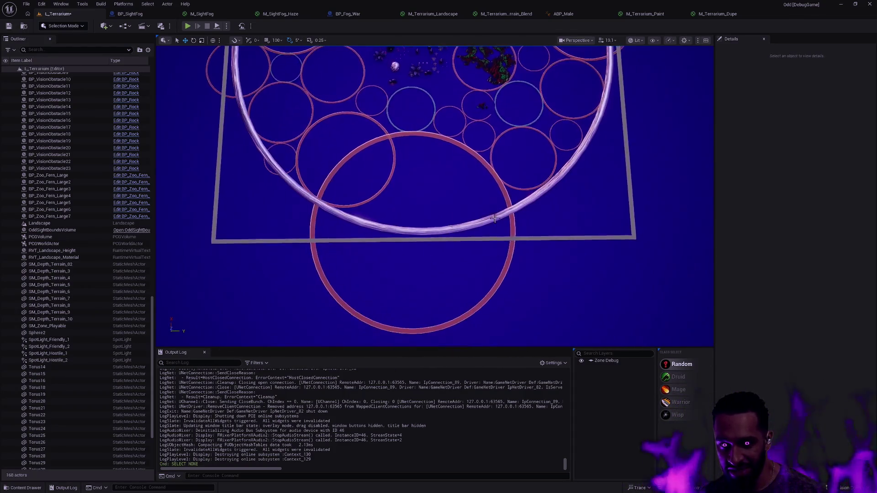
left_click(494, 218)
scroll(494, 219, "up", 3)
mouse_move(494, 218)
left_mouse_down()
mouse_move(530, 201)
mouse_move(539, 242)
mouse_move(548, 247)
mouse_move(557, 228)
left_mouse_up()
mouse_move(426, 237)
left_mouse_down()
mouse_move(427, 213)
mouse_move(426, 238)
left_mouse_up()
left_click(399, 227)
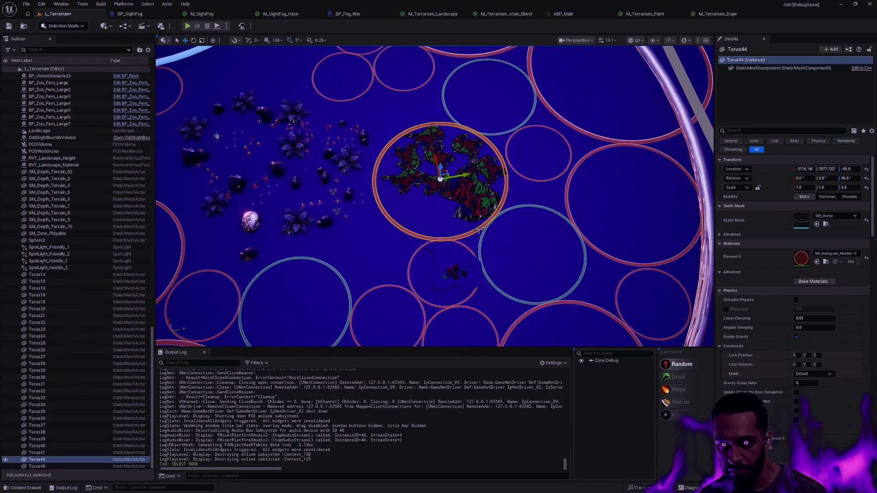
left_click_drag(482, 230, 452, 232)
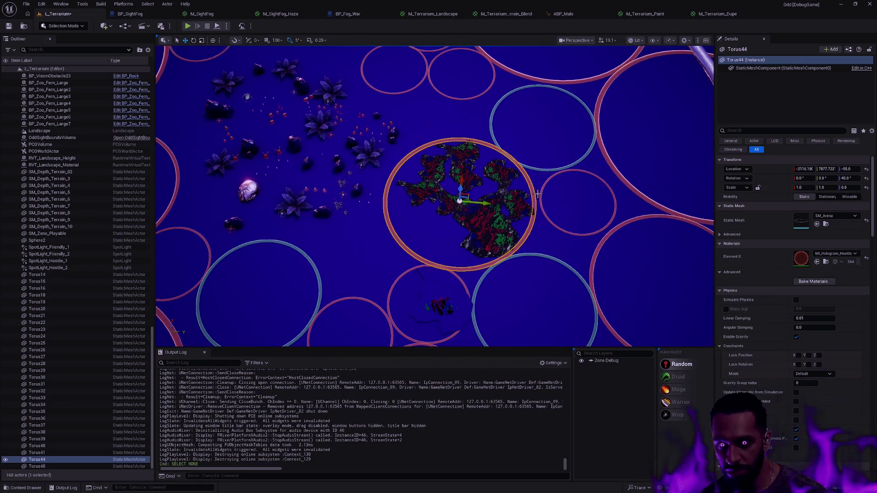
left_click(544, 190)
key("f")
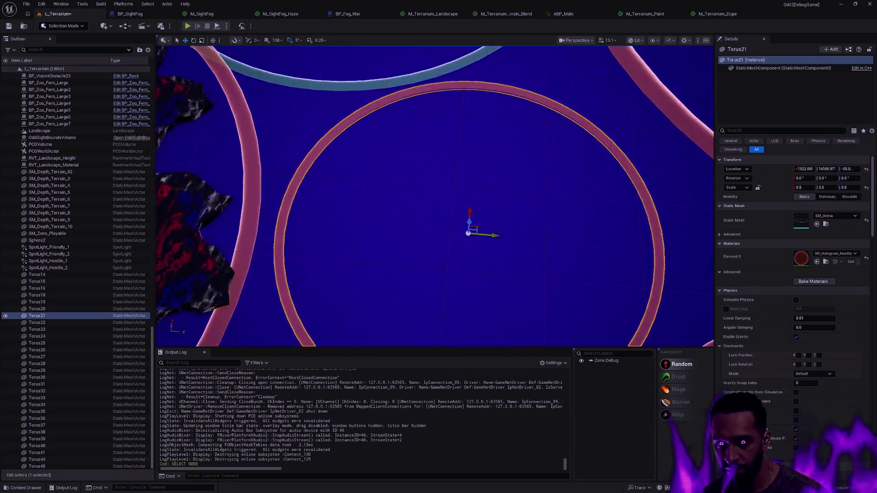
right_click(465, 186)
left_click(500, 413)
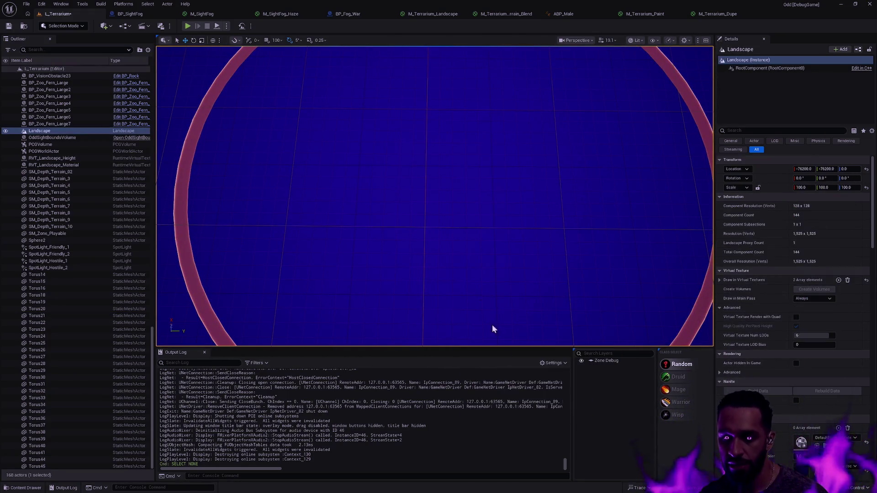
key("alt+p")
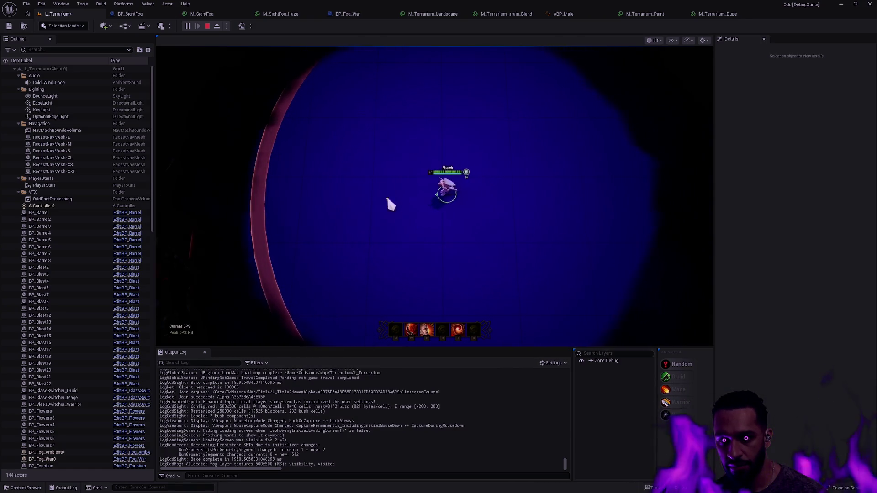
left_click(364, 200)
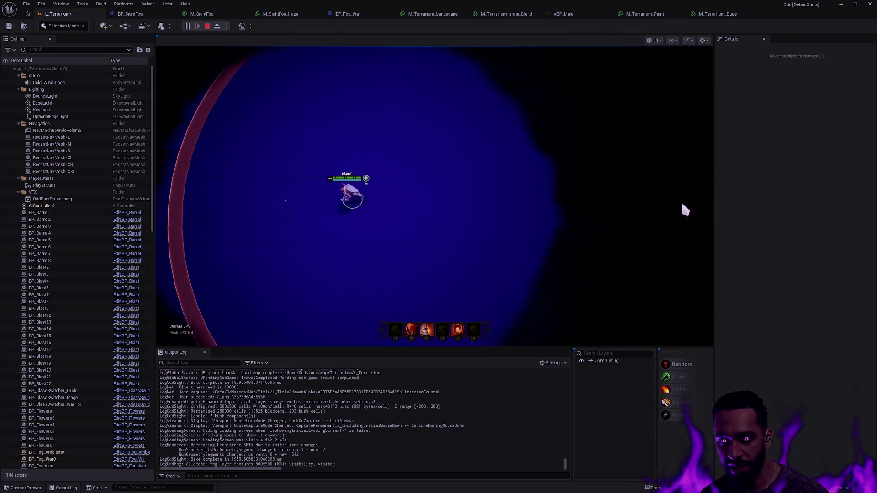
left_click(426, 219)
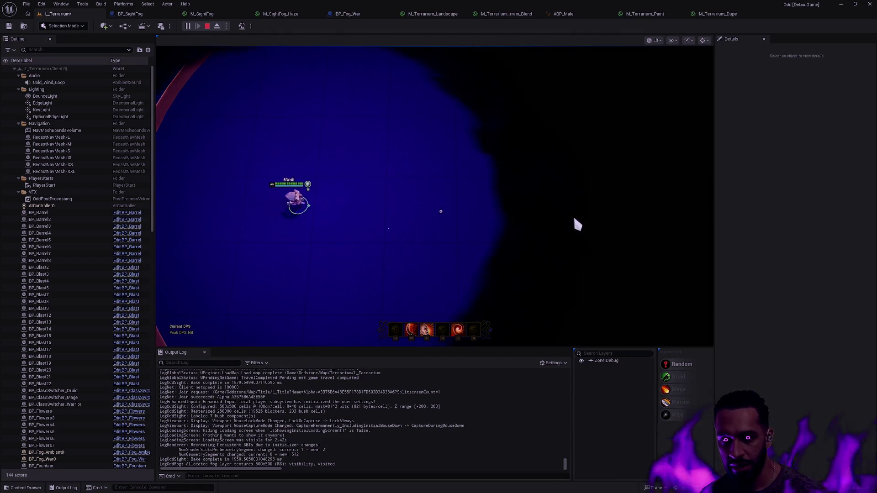
left_click(620, 226)
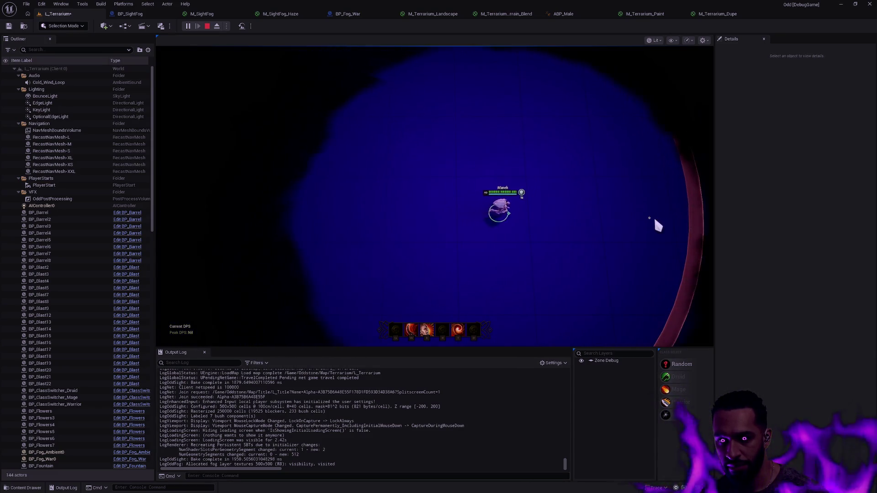
key("Escape")
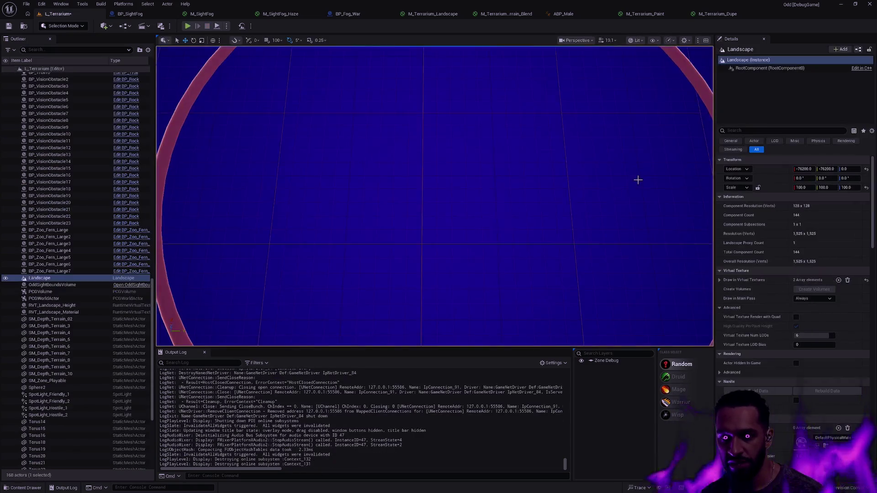
Step: Nudge the small Torus21 ring slightly across the arena, then deselect it
scroll(506, 188, "down", 10)
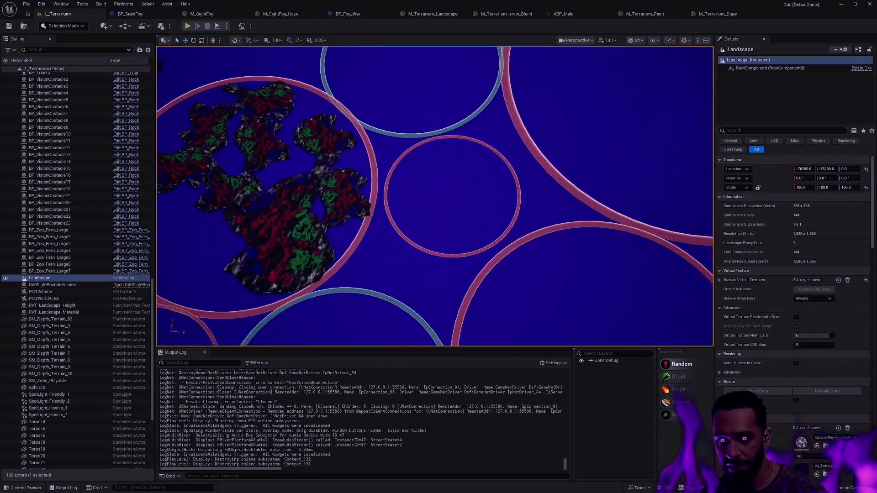
left_click(505, 183)
scroll(505, 183, "down", 10)
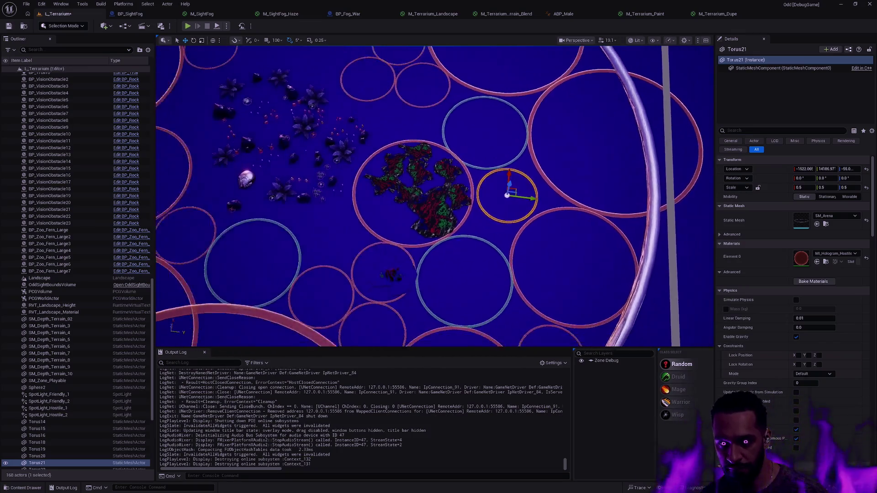
scroll(514, 212, "up", 1)
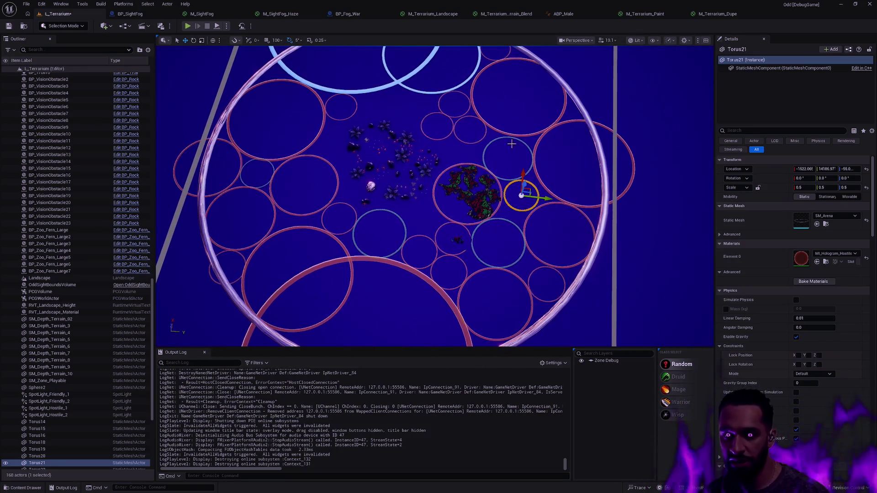
scroll(530, 176, "down", 10)
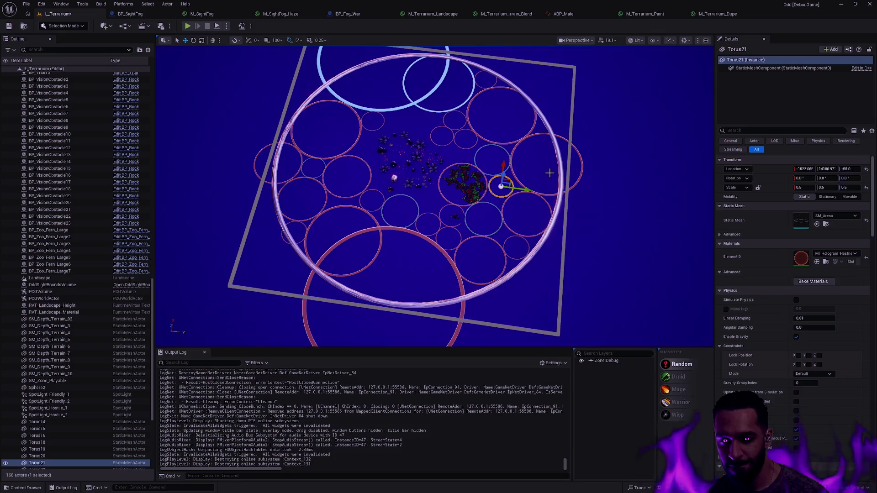
scroll(549, 172, "up", 8)
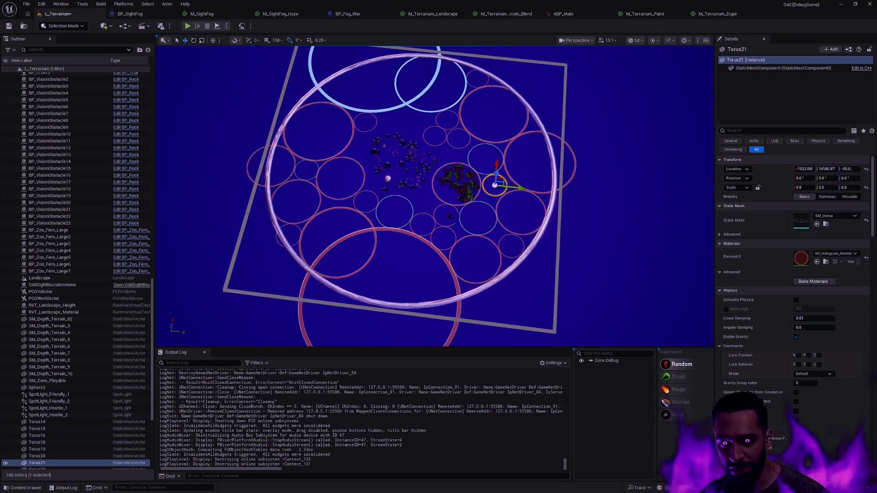
mouse_move(496, 226)
left_mouse_down()
mouse_move(546, 169)
mouse_move(384, 100)
mouse_move(322, 304)
mouse_move(450, 147)
mouse_move(368, 303)
mouse_move(313, 205)
mouse_move(485, 233)
left_mouse_up()
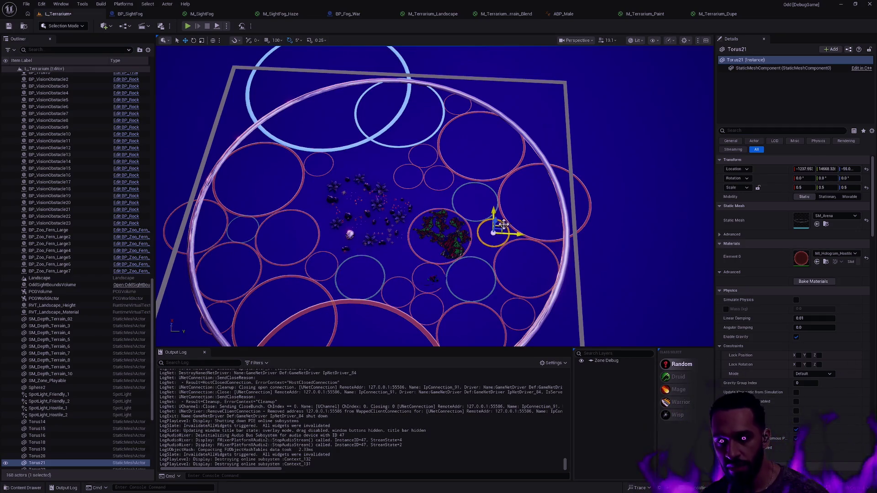
key("Escape")
Step: Switch the editor into Modeling Mode with Shift+5
scroll(503, 223, "up", 5)
scroll(290, 207, "up", 5)
key("shift+5")
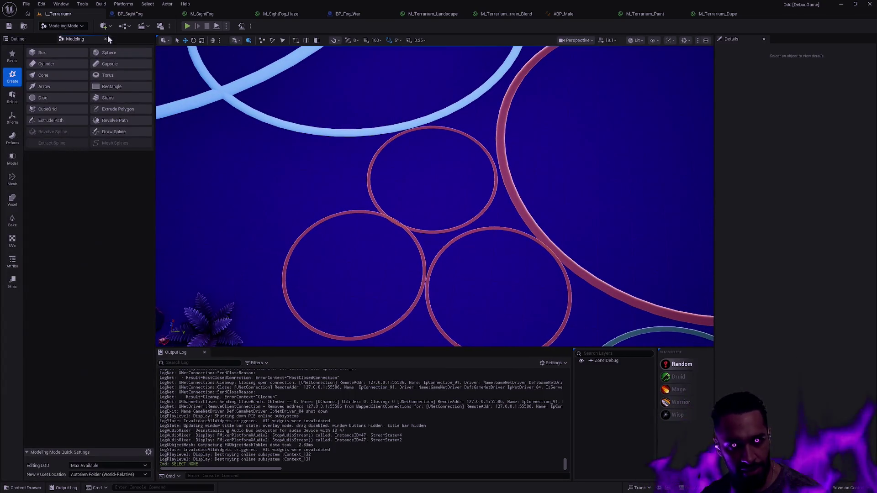
Step: Start the Extrude Polygon tool from the Favorites modeling tools
left_click(16, 58)
left_click(63, 54)
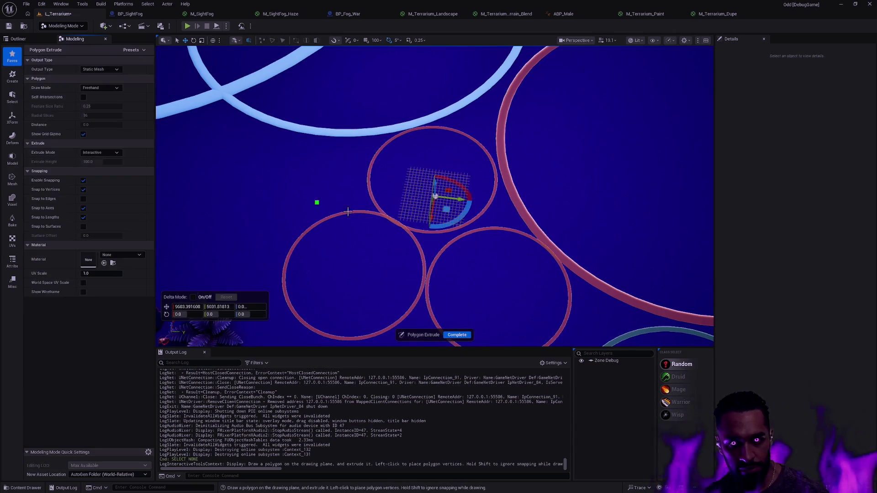
mouse_move(393, 201)
left_mouse_down()
mouse_move(382, 196)
mouse_move(378, 172)
mouse_move(364, 169)
left_mouse_up()
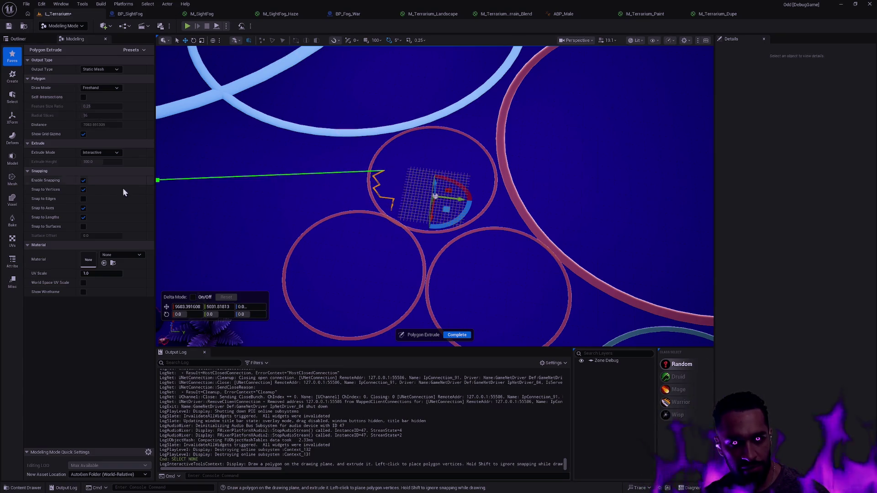
key("F1")
key("ctrl+super+Right")
key("ctrl+super+Right")
key("ctrl+super+Right")
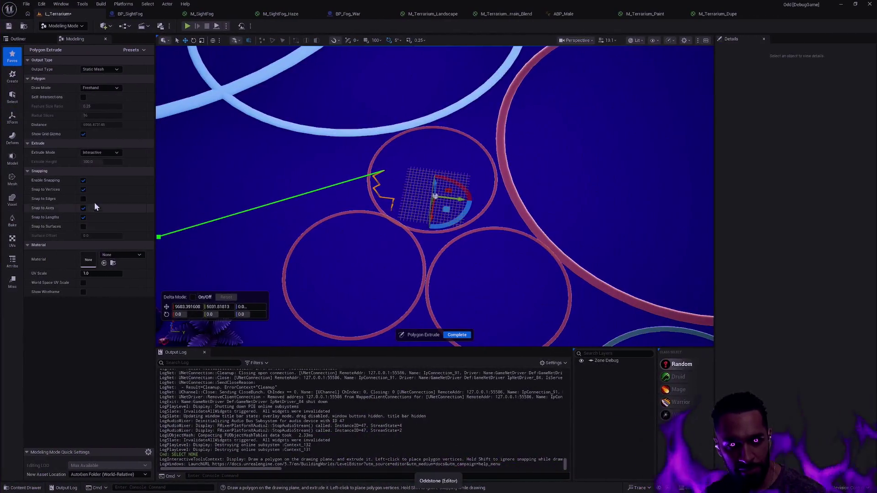
Step: With snapping off, outline the three small circles freehand and extrude it into a platform
left_click(83, 180)
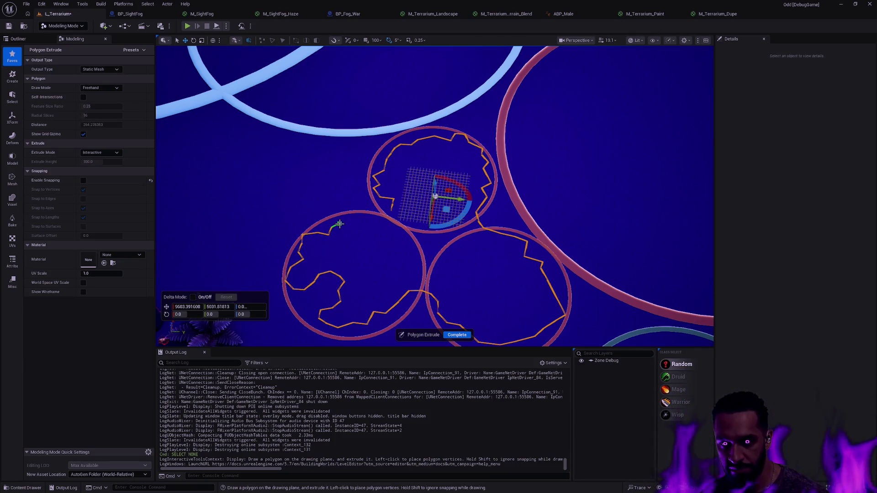
left_click_drag(365, 213, 366, 213)
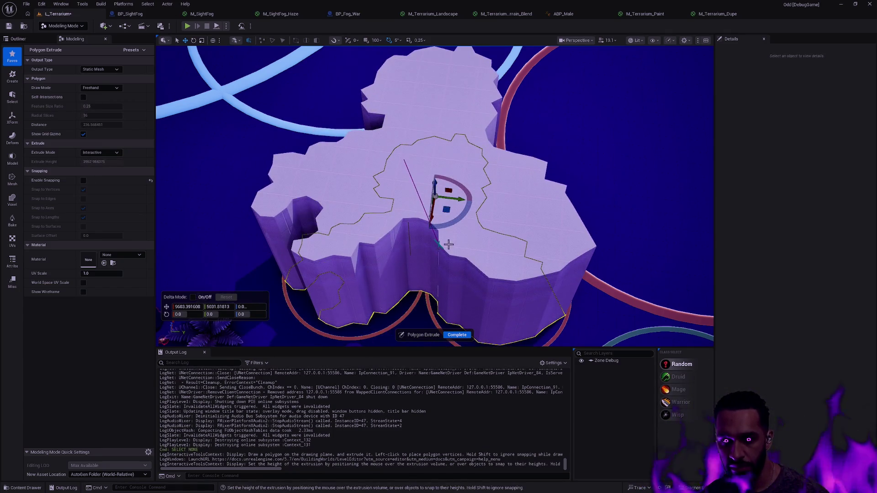
left_click(496, 242)
left_click(456, 335)
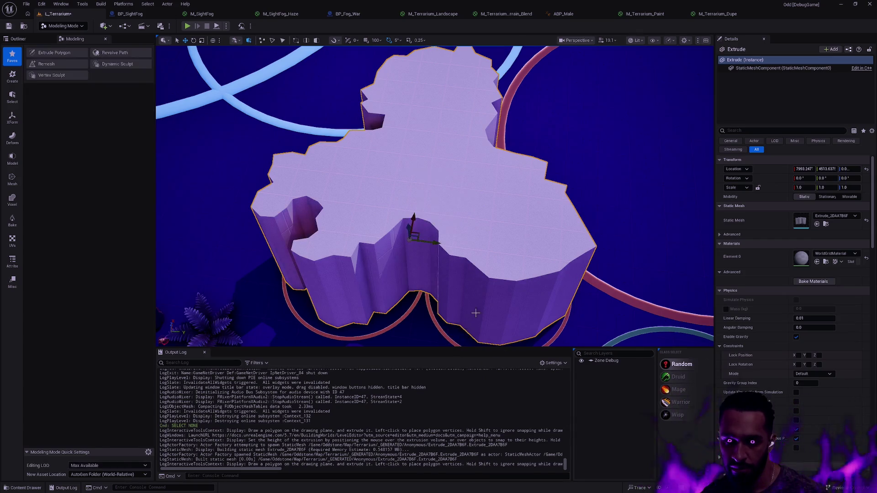
key("Escape")
scroll(434, 197, "down", 10)
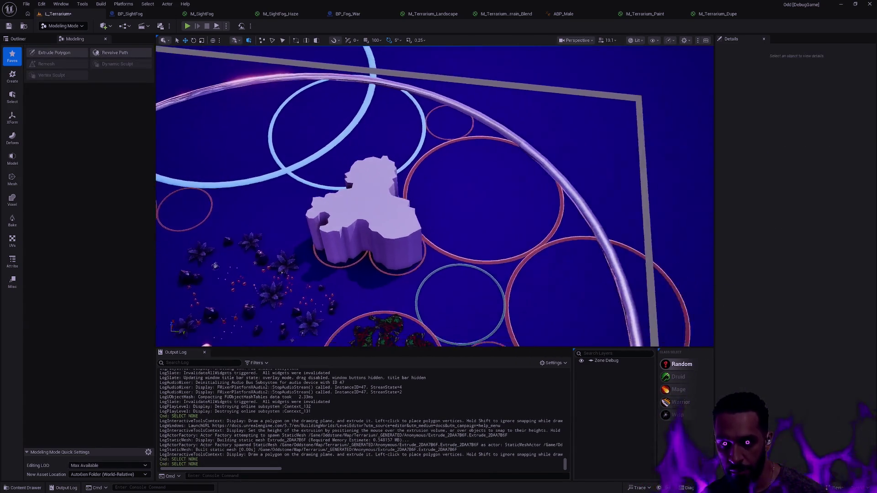
mouse_move(434, 197)
left_mouse_down()
mouse_move(356, 183)
mouse_move(356, 196)
left_mouse_up()
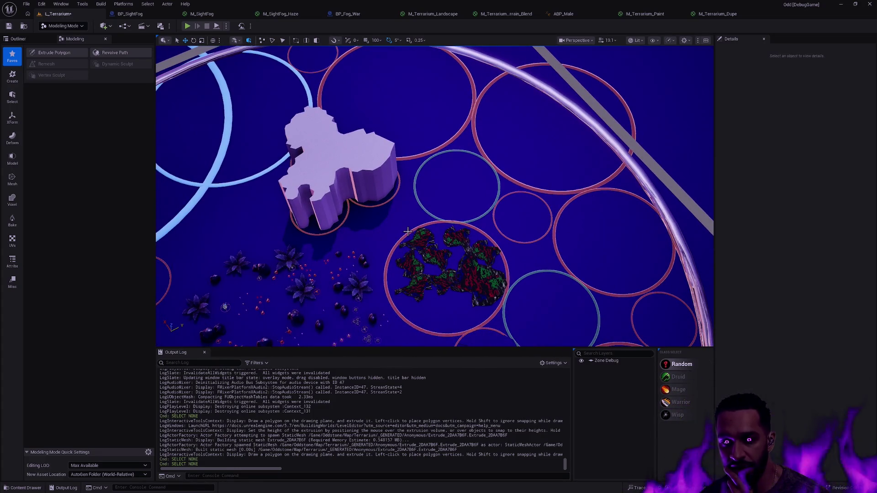
left_click(496, 225)
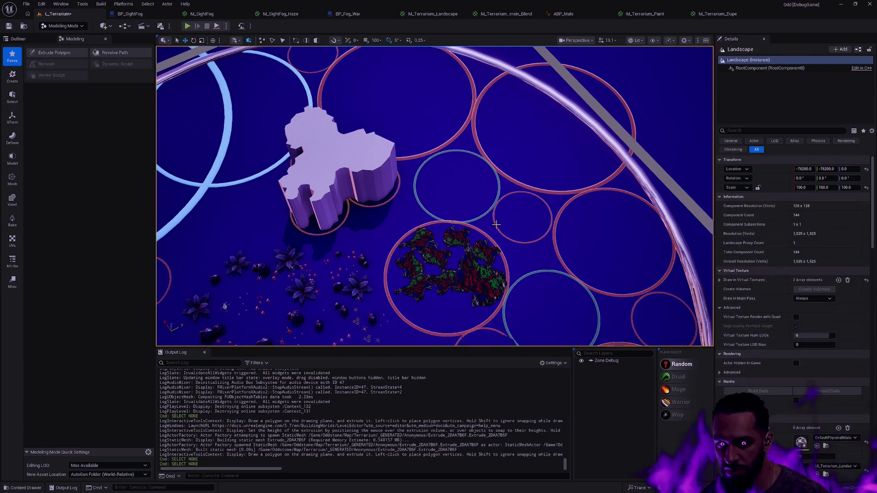
left_click(495, 222)
mouse_move(522, 209)
left_mouse_down()
mouse_move(416, 264)
mouse_move(477, 270)
mouse_move(415, 267)
left_mouse_up()
key("ctrl+z")
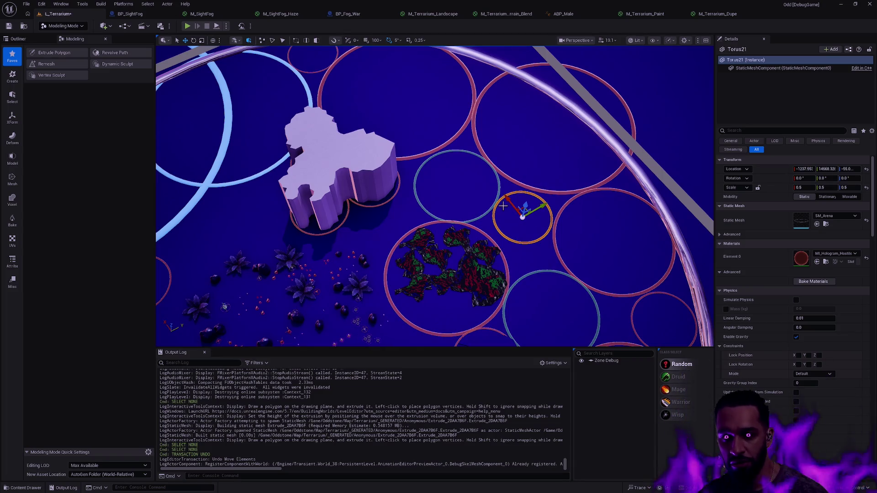
left_click(500, 186)
scroll(499, 187, "down", 10)
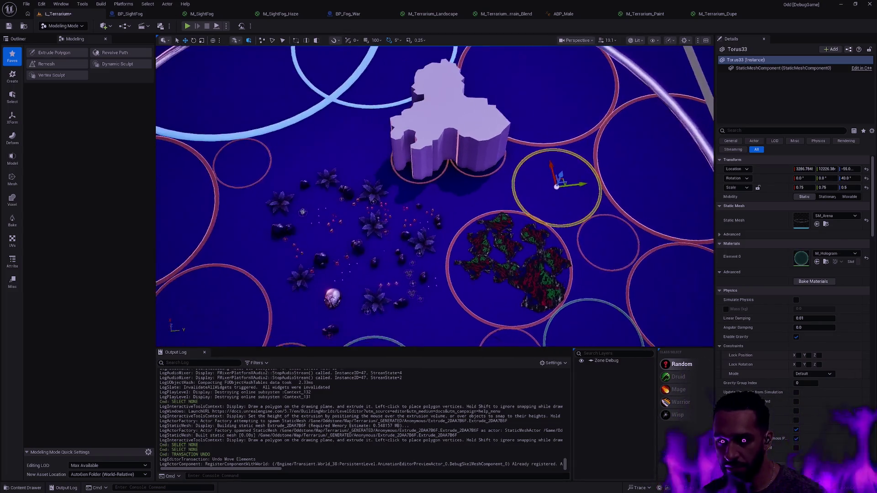
scroll(434, 197, "up", 5)
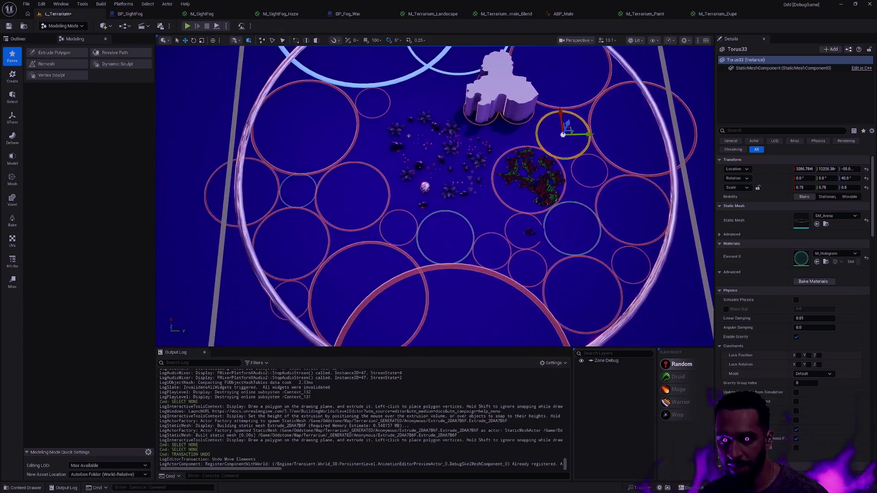
key("d")
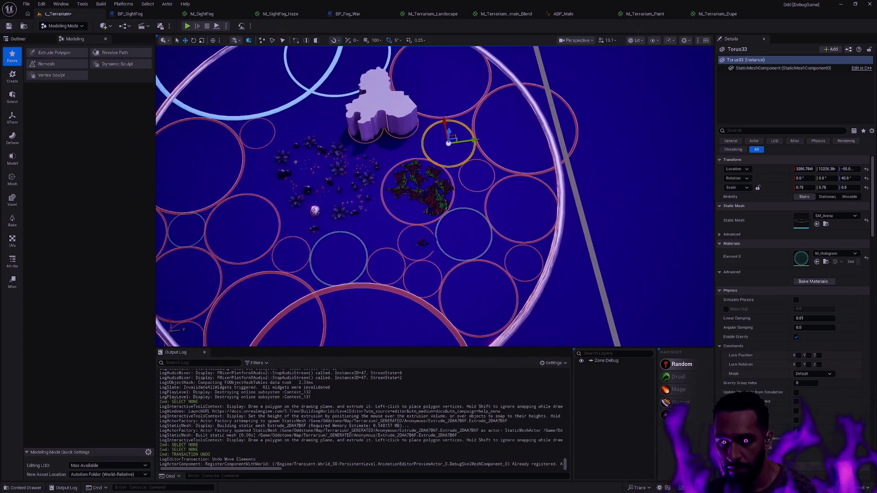
key("w")
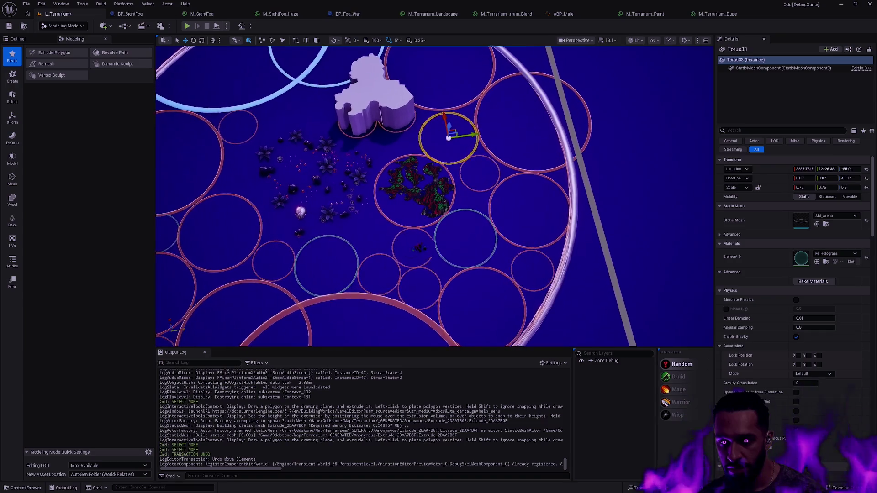
key("w")
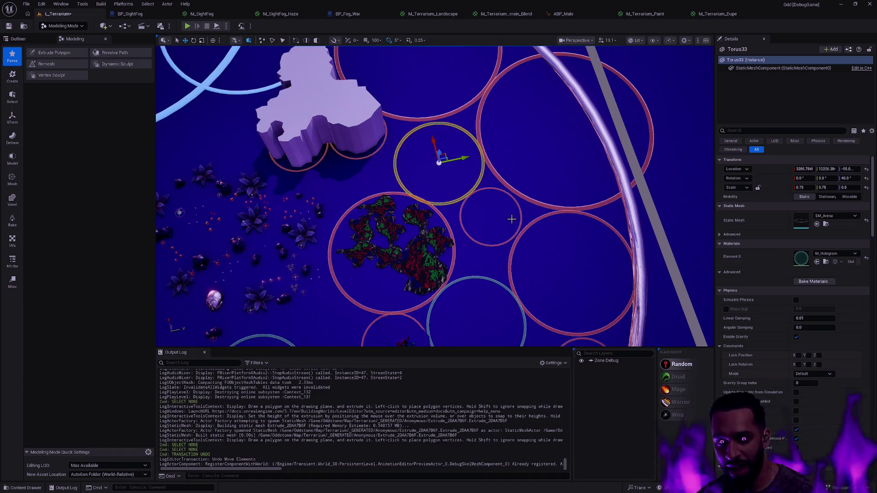
key("s")
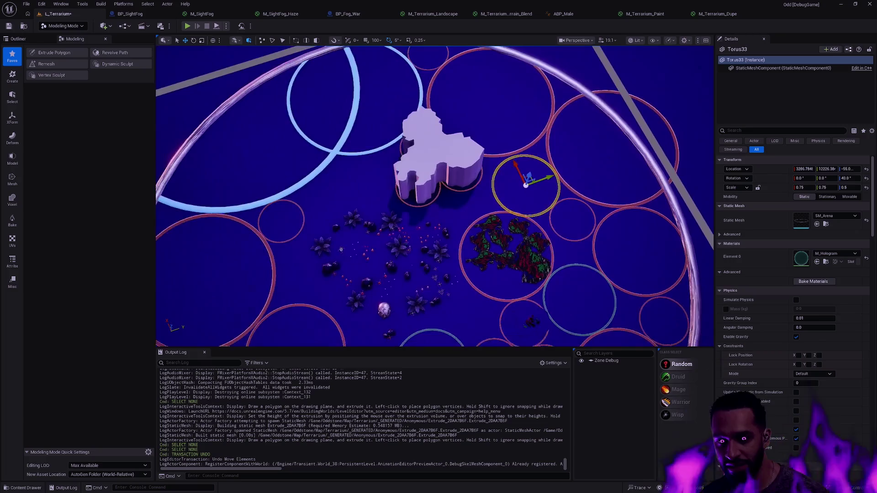
key("w")
key("a")
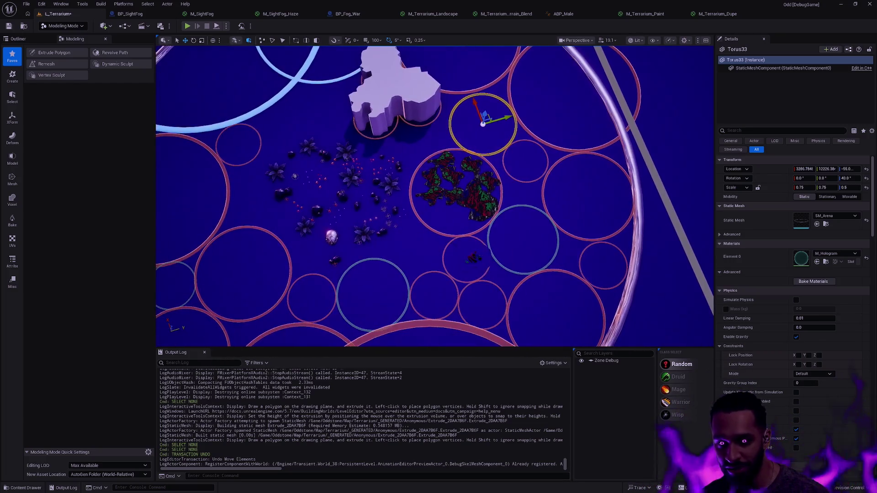
key("d")
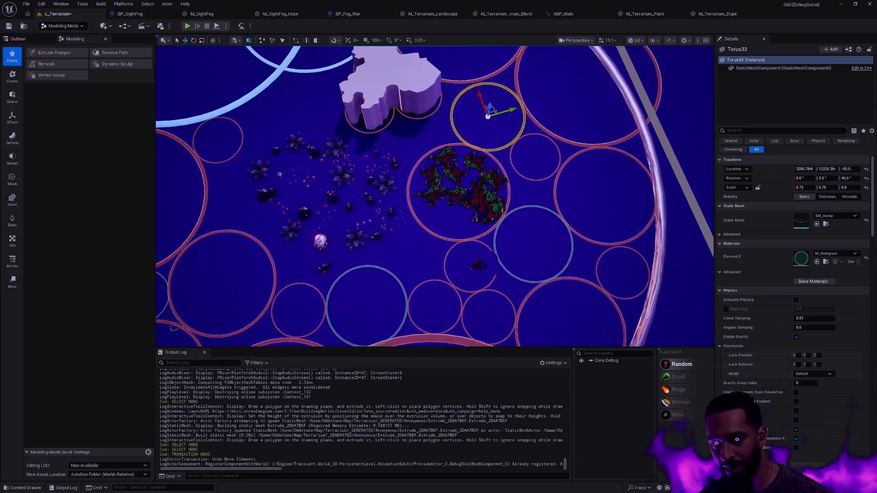
scroll(519, 217, "up", 5)
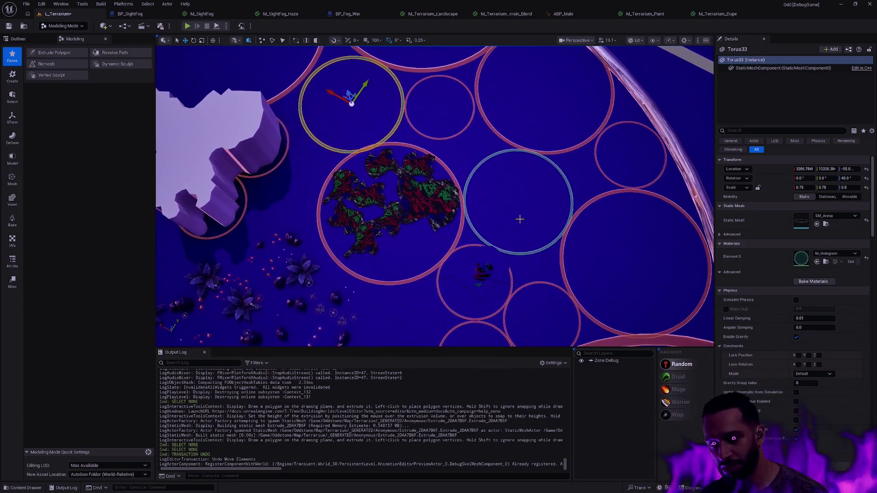
scroll(531, 225, "up", 2)
key("w")
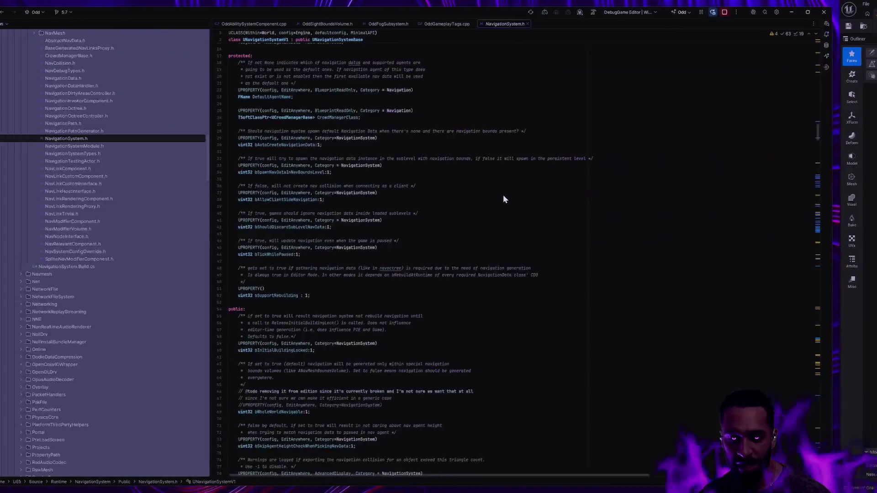
Step: Search Bing for 'bin packing' in a new tab and view its video and image results
key("ctrl+t")
type("bin pac")
key("Return")
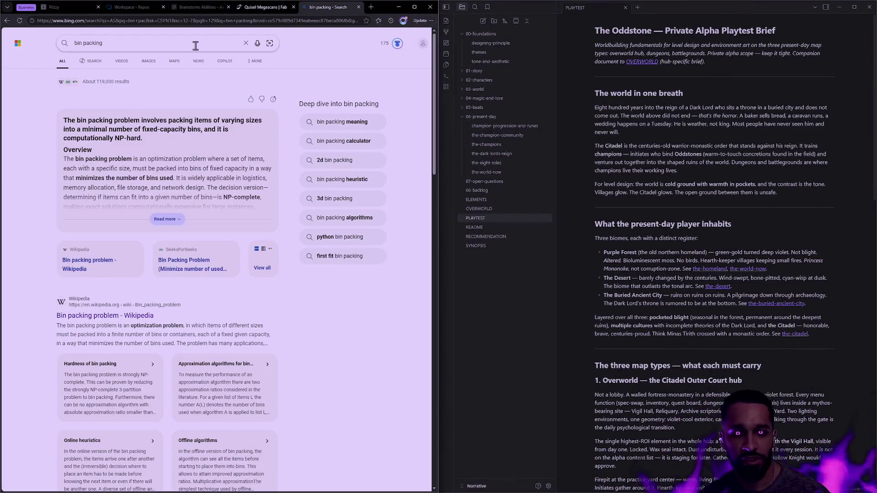
left_click(130, 64)
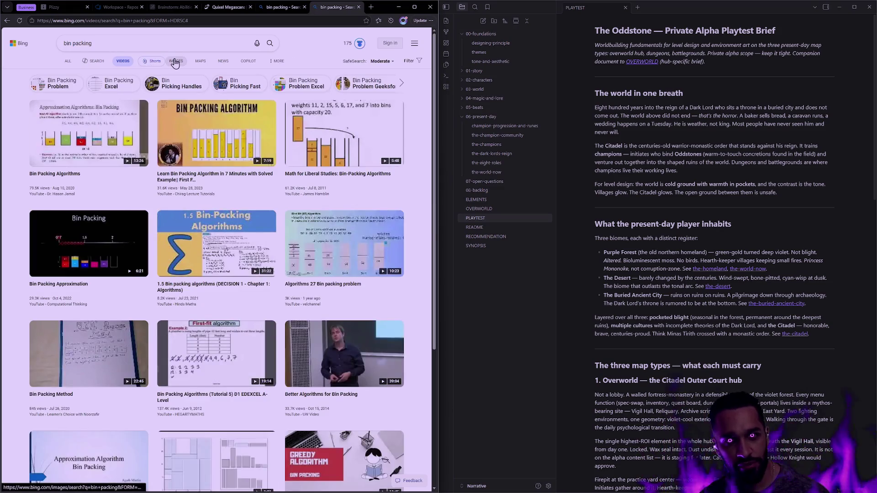
left_click(177, 61)
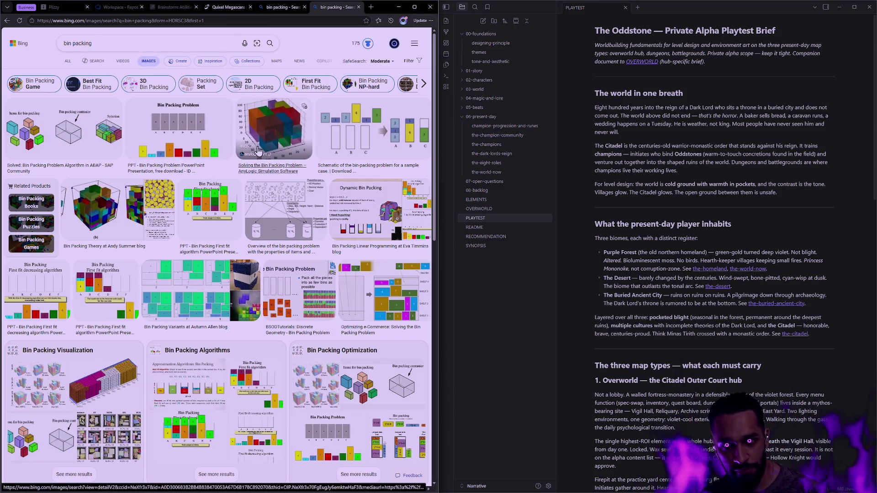
Step: Browse the bin packing images, go back to the web results, and return to the editor
scroll(247, 155, "down", 8)
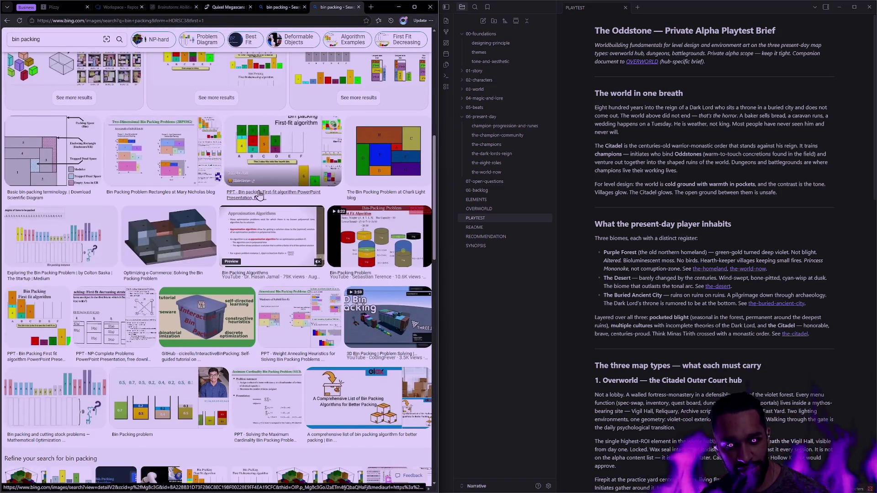
scroll(219, 183, "up", 3)
scroll(225, 187, "down", 3)
scroll(226, 191, "down", 2)
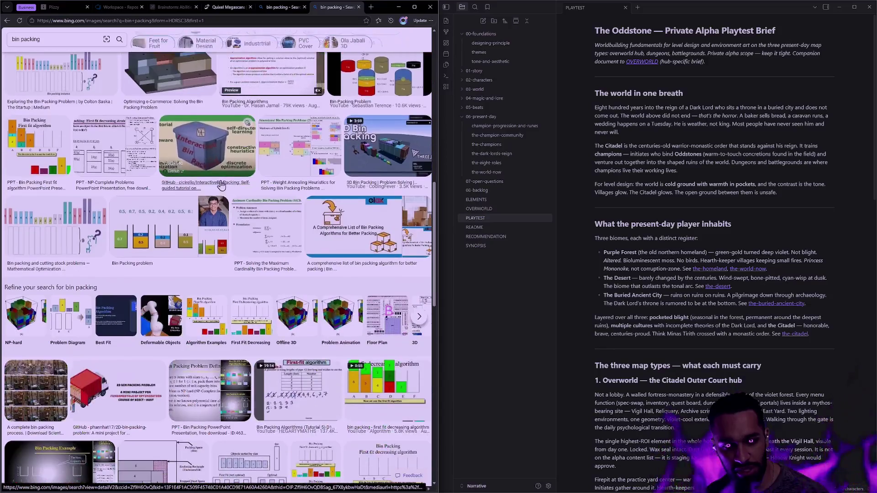
scroll(233, 187, "up", 6)
key("alt+Left")
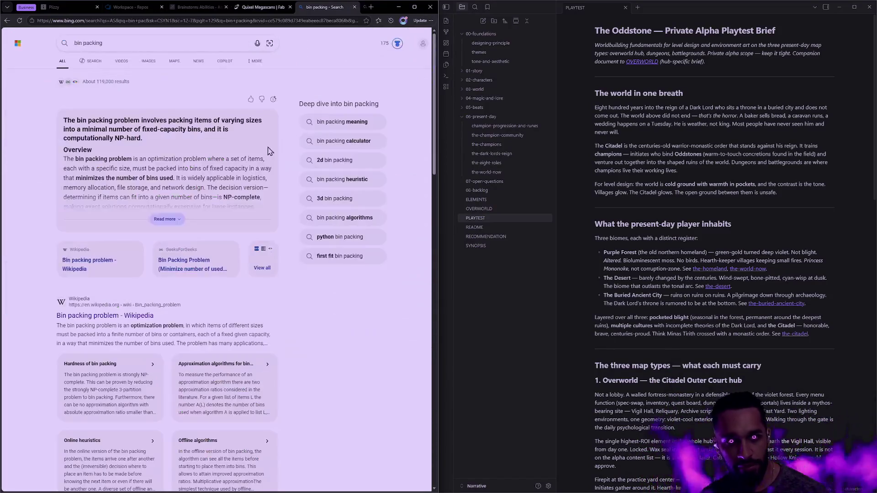
key("ctrl+super+Right")
key("ctrl+super+Right")
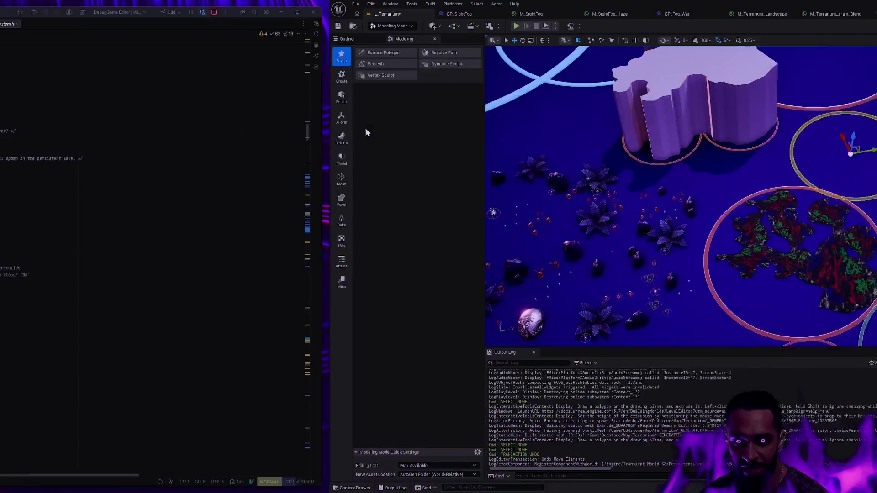
scroll(521, 235, "down", 10)
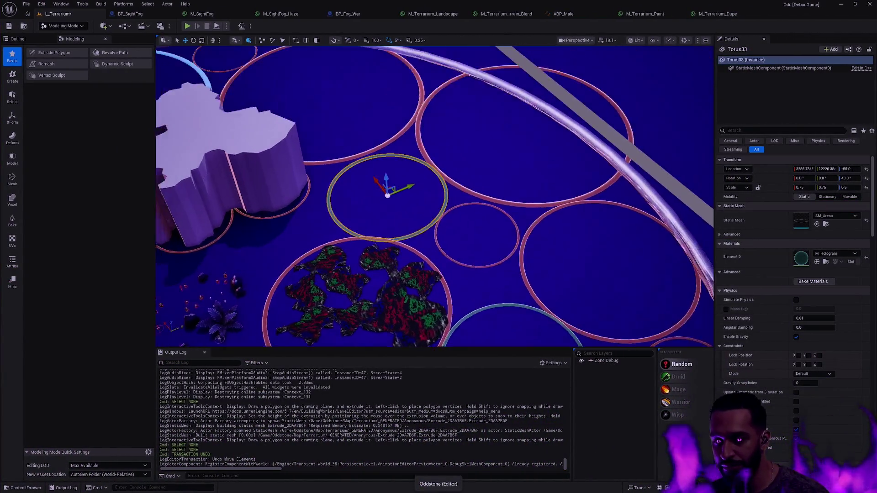
left_click_drag(434, 196, 397, 269)
left_click_drag(526, 183, 554, 169)
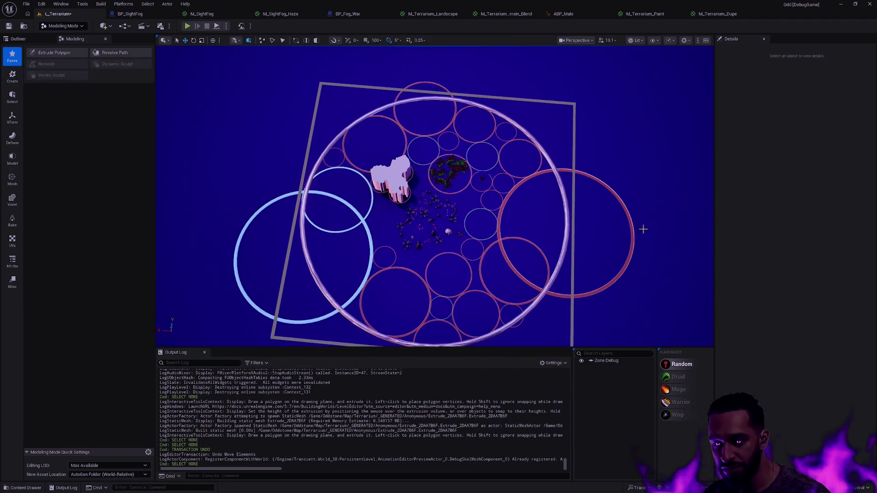
left_click_drag(563, 280, 562, 171)
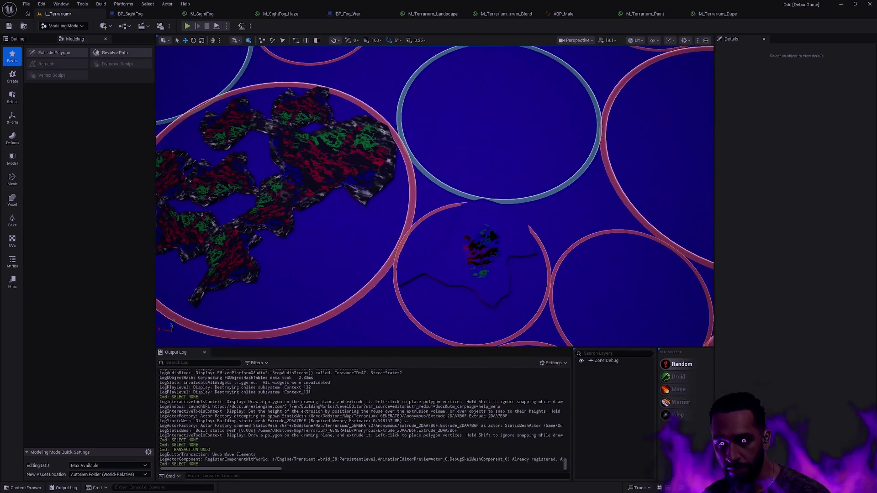
left_click(529, 242)
mouse_move(529, 243)
left_mouse_down()
mouse_move(529, 223)
mouse_move(526, 247)
left_mouse_up()
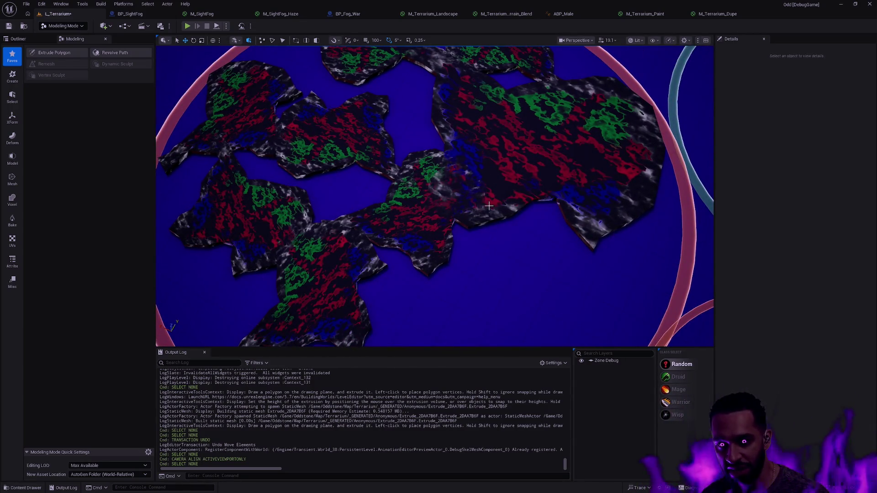
scroll(488, 206, "down", 5)
scroll(489, 206, "up", 5)
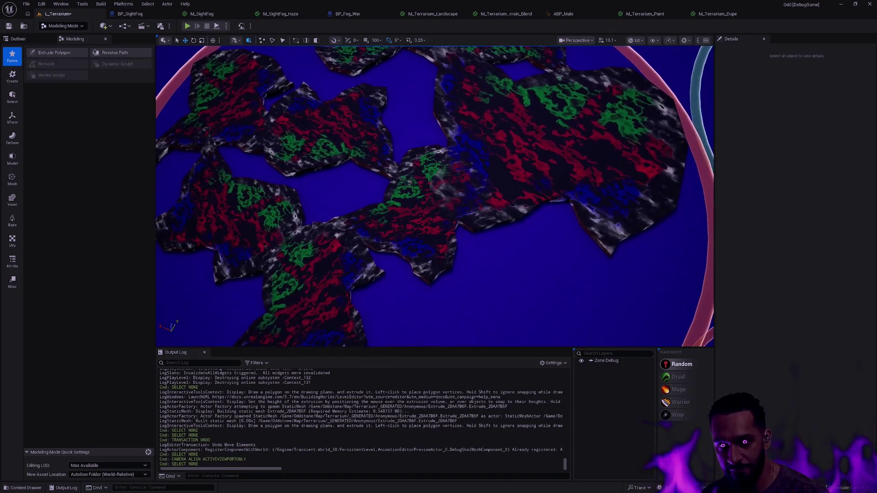
scroll(434, 196, "down", 5)
scroll(434, 196, "up", 3)
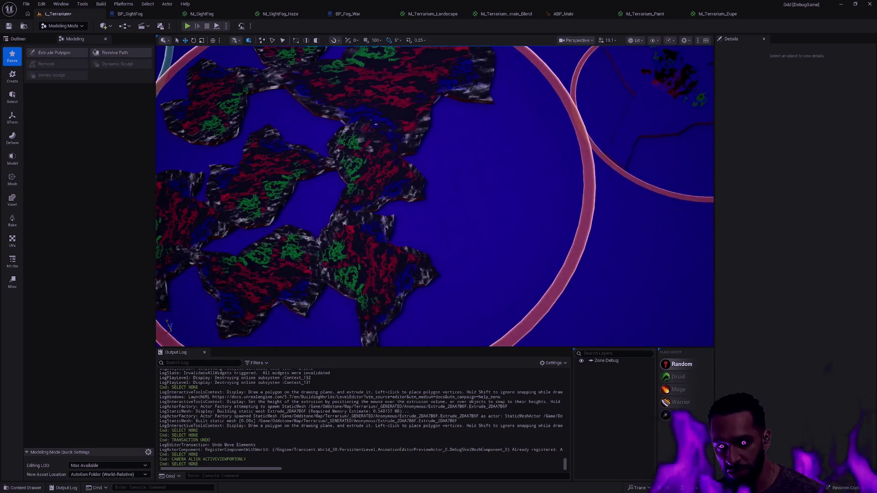
scroll(435, 196, "down", 5)
scroll(434, 196, "down", 3)
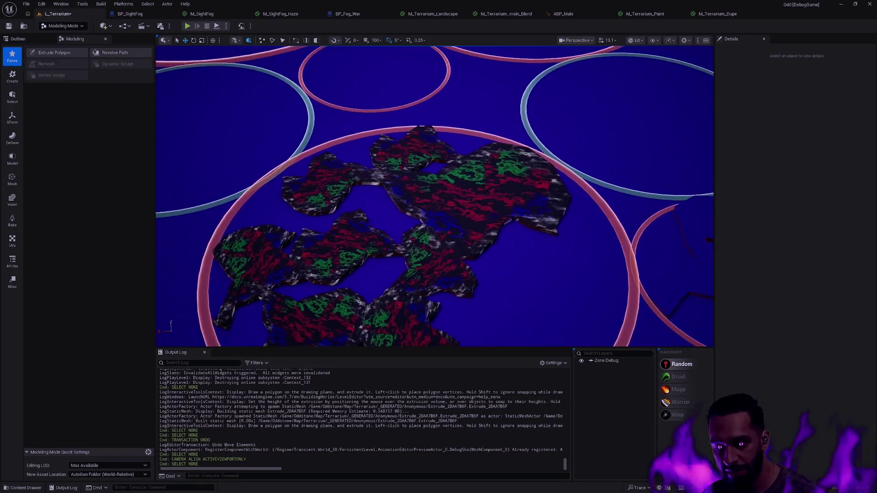
scroll(501, 212, "up", 2)
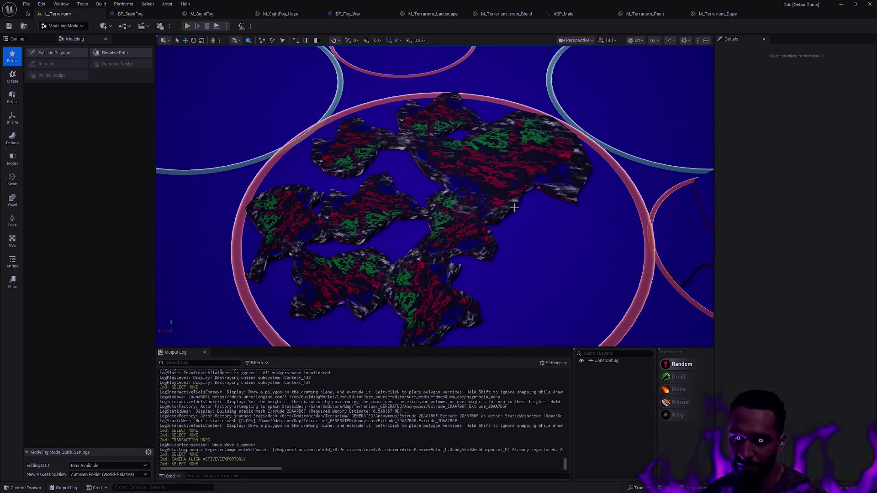
scroll(523, 208, "up", 2)
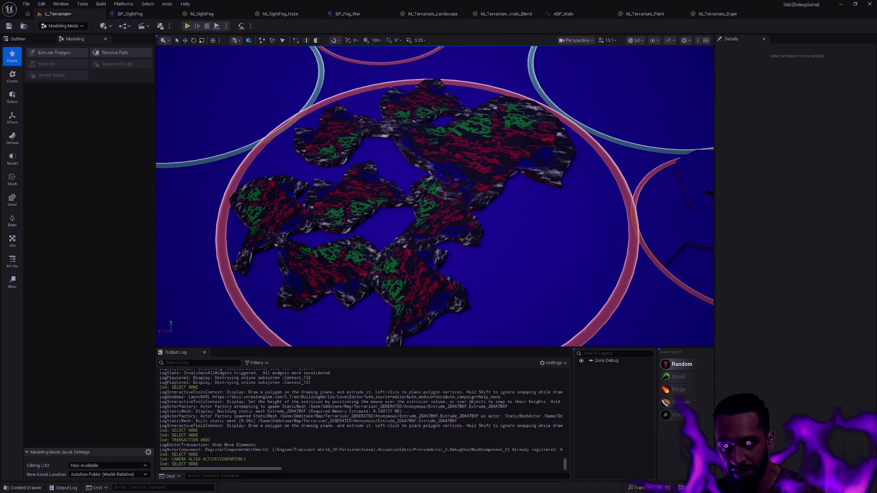
scroll(434, 196, "up", 1)
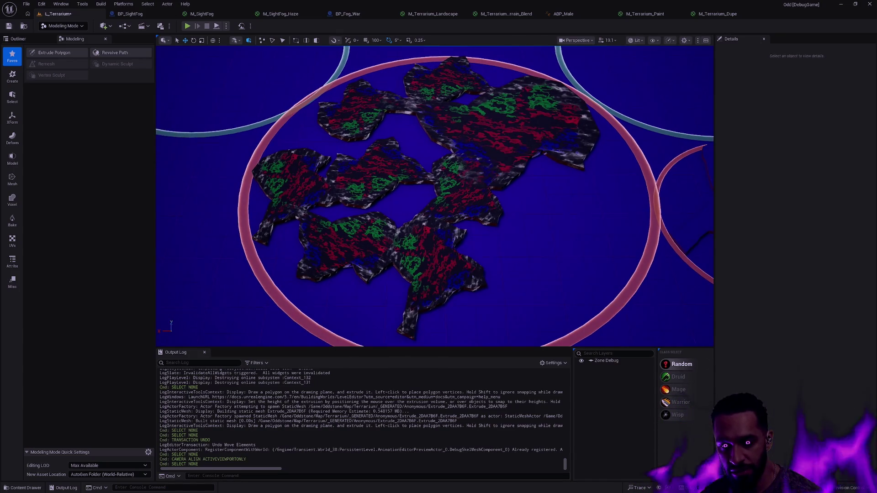
scroll(435, 196, "up", 1)
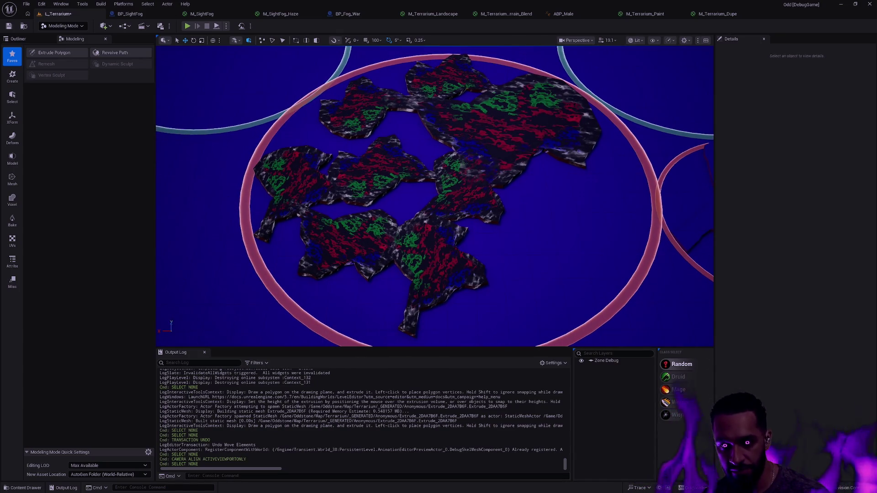
scroll(434, 197, "up", 1)
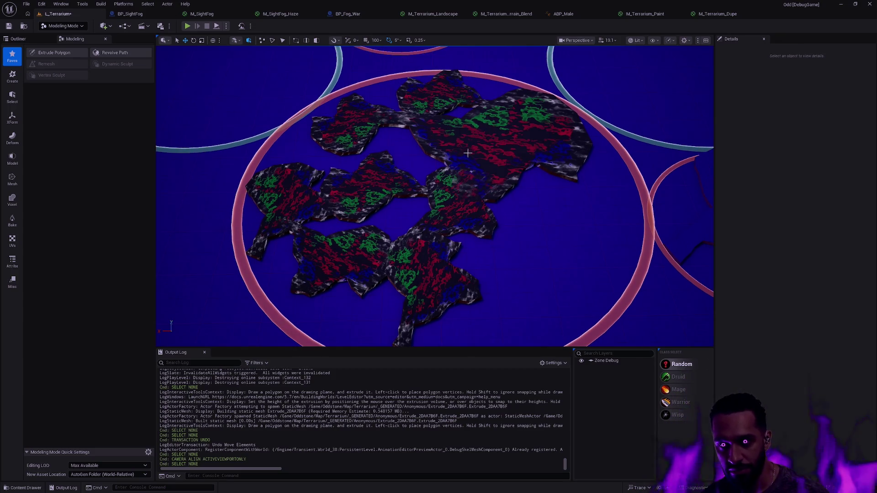
left_click(464, 178)
left_click(393, 192)
key("Escape")
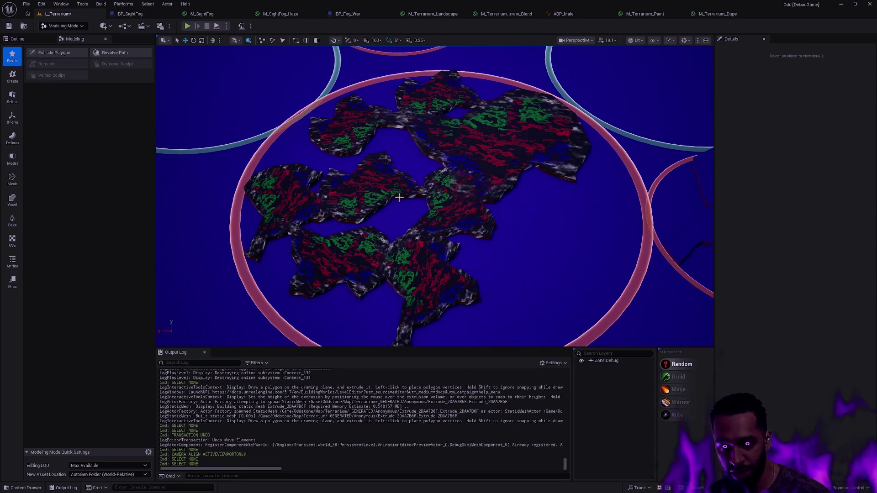
scroll(400, 198, "up", 1)
scroll(434, 197, "down", 5)
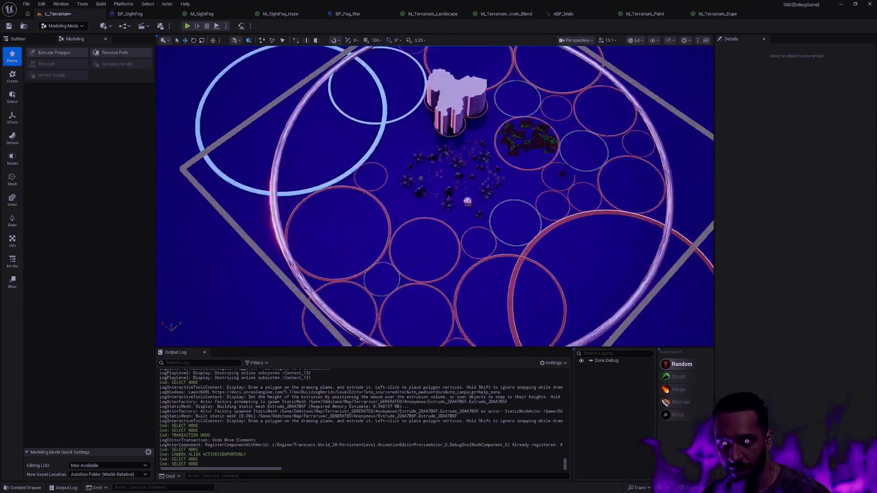
scroll(435, 196, "up", 5)
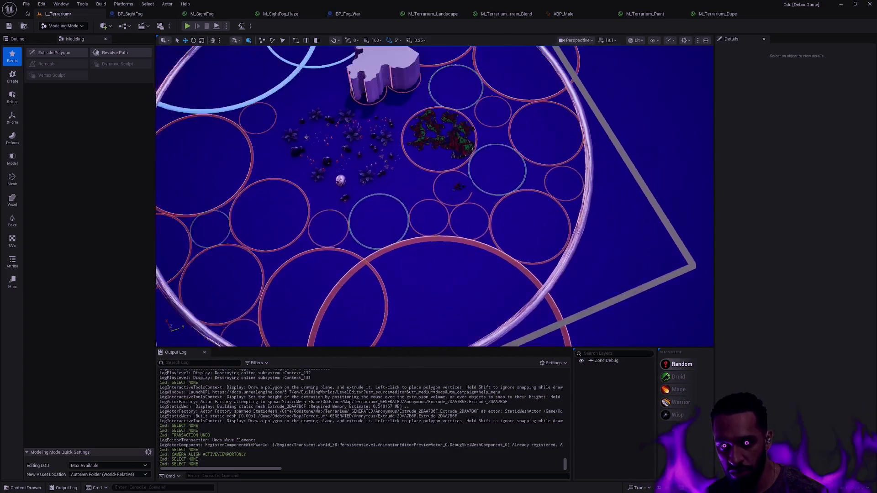
scroll(434, 196, "up", 5)
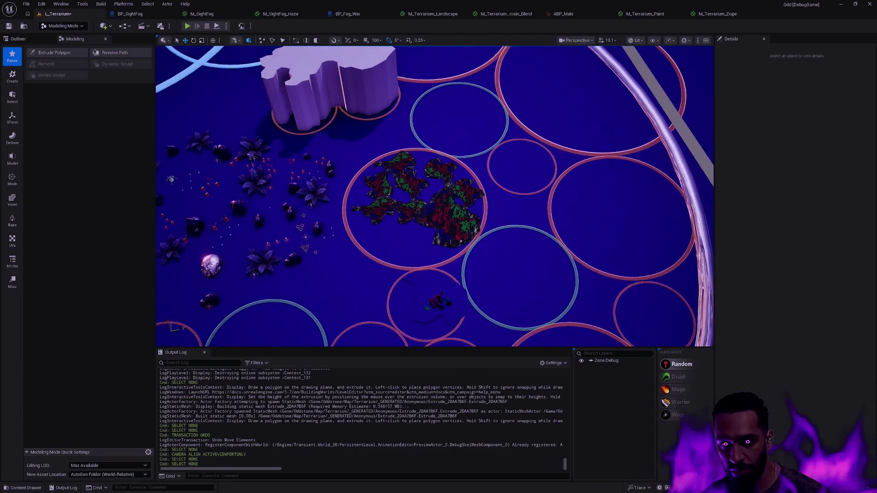
scroll(435, 197, "down", 5)
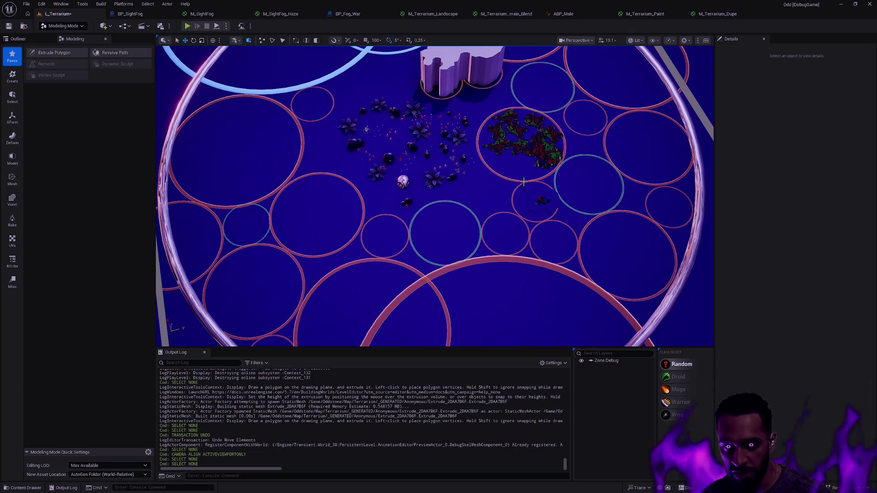
left_click(516, 155)
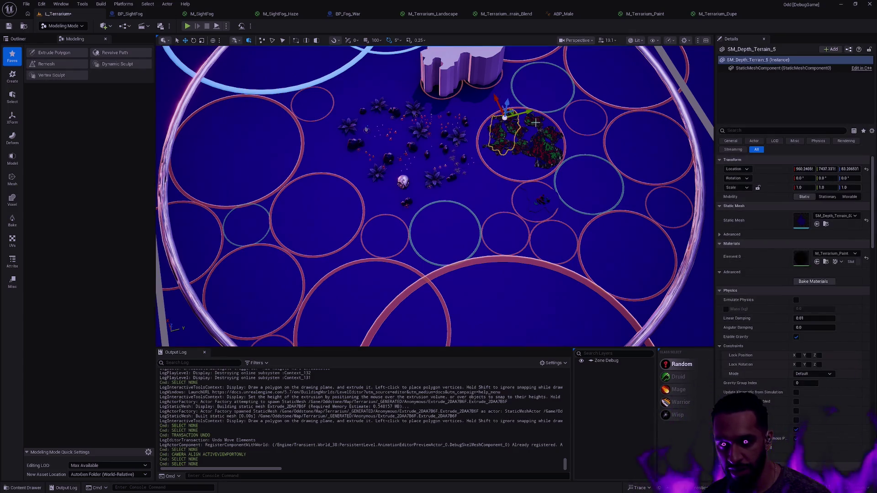
left_click(557, 159)
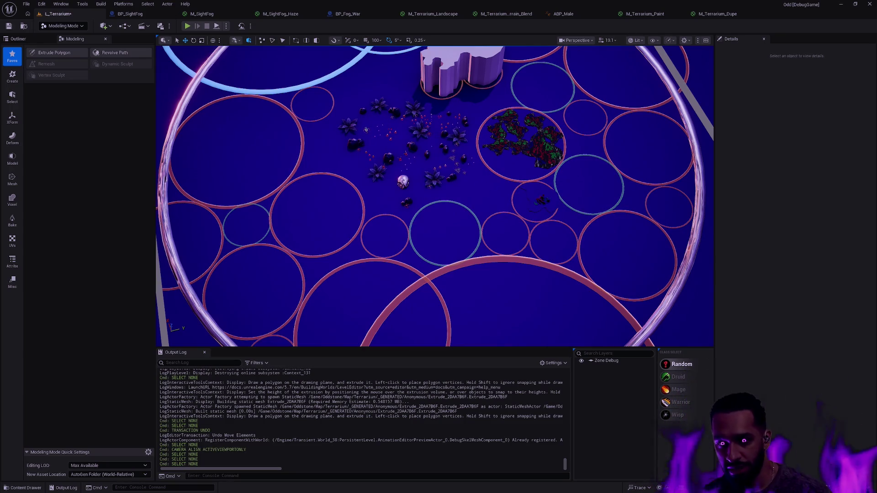
left_click(484, 253)
key("ctrl+space")
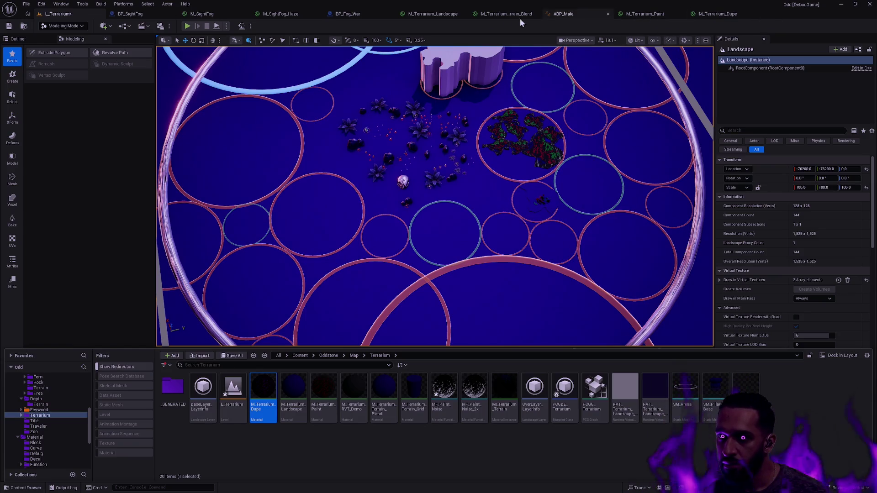
left_click(432, 15)
mouse_move(507, 183)
left_mouse_down()
mouse_move(664, 169)
mouse_move(453, 171)
left_mouse_up()
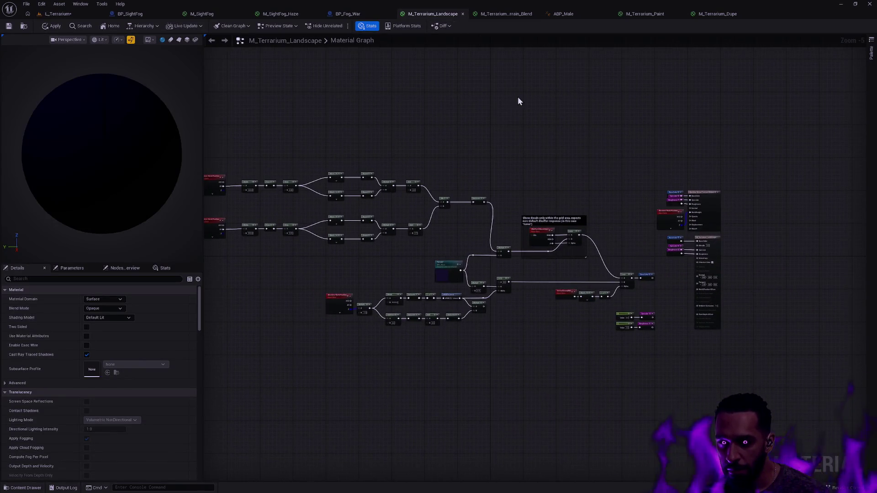
key("ctrl+space")
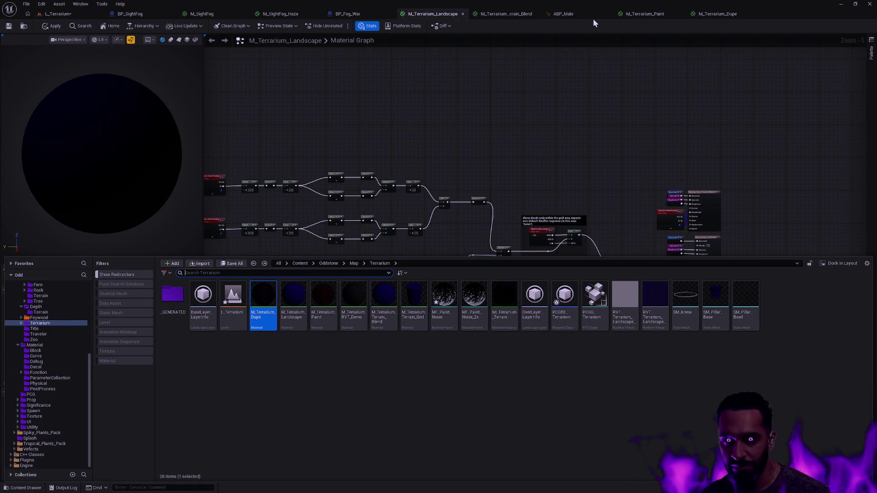
left_click(60, 15)
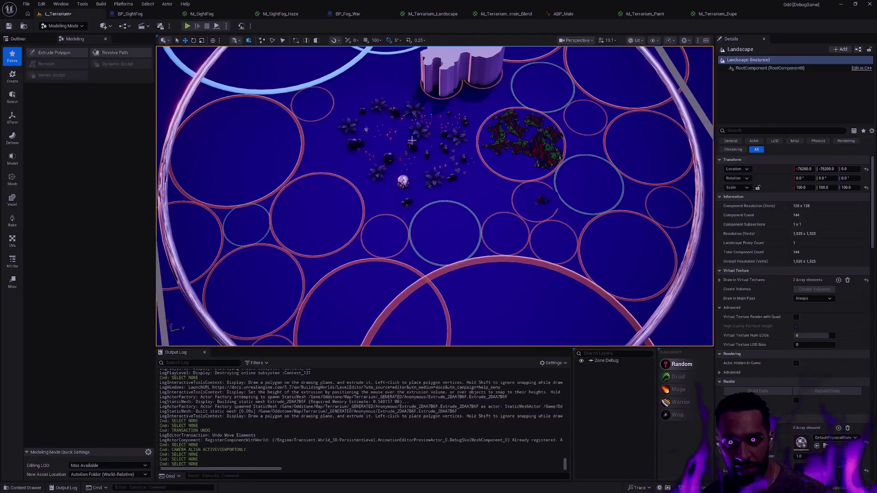
scroll(527, 190, "down", 5)
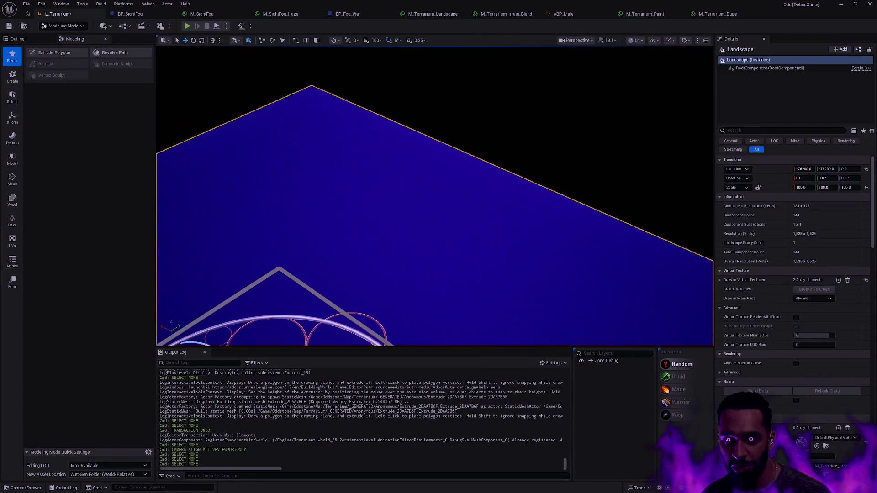
left_click_drag(434, 196, 435, 219)
scroll(434, 196, "up", 10)
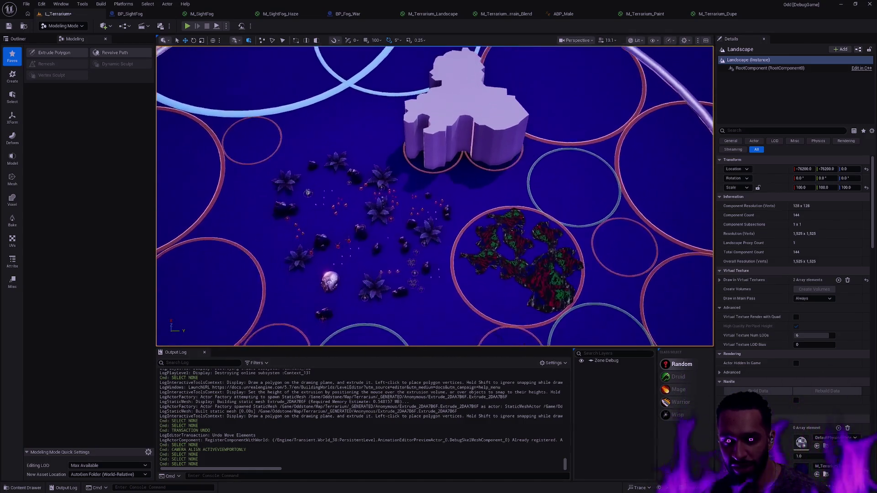
scroll(434, 196, "up", 6)
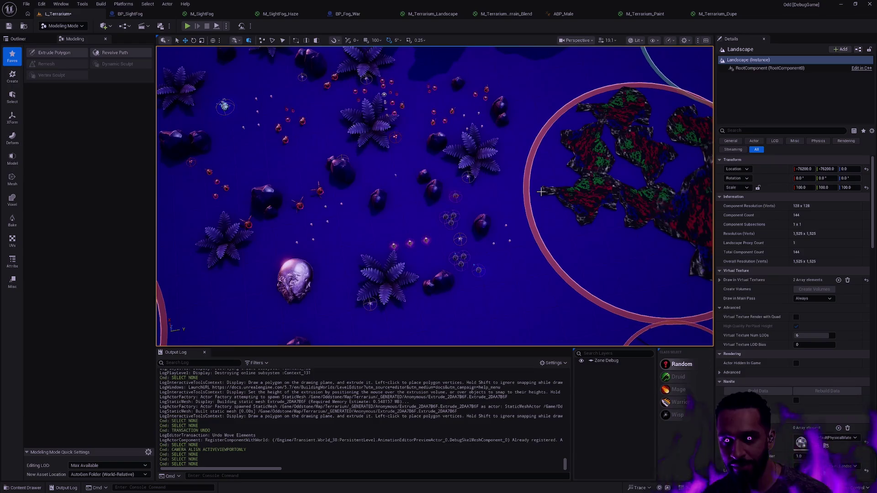
scroll(543, 176, "down", 5)
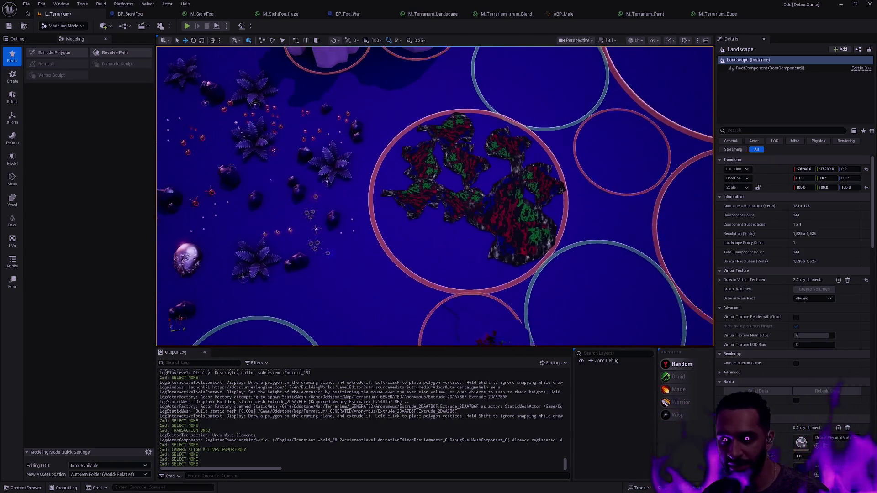
key("ctrl+space")
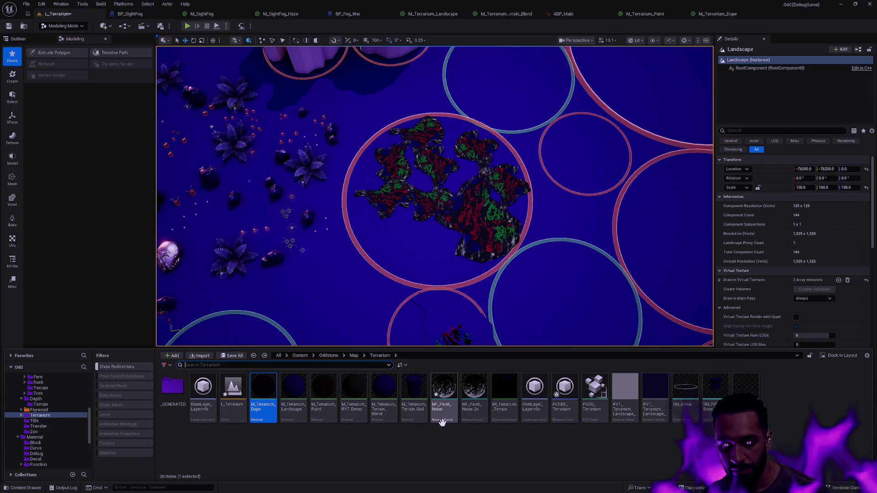
scroll(69, 417, "down", 5)
left_click(29, 426)
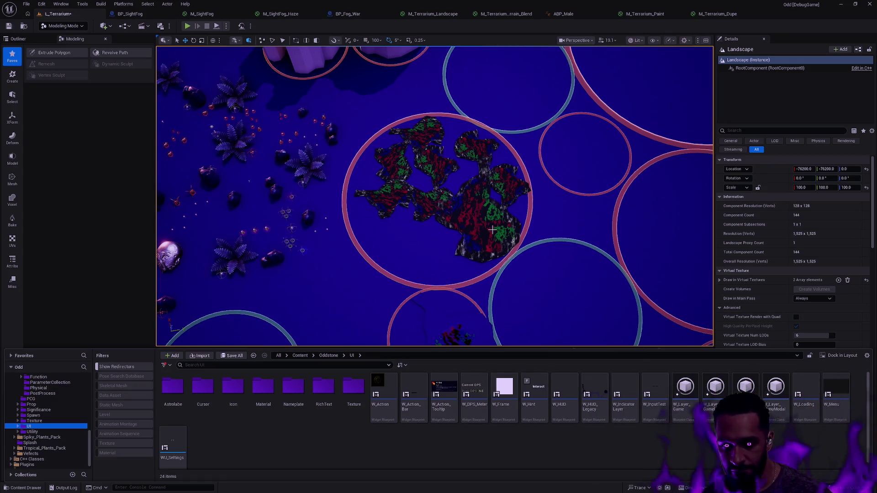
left_click(535, 168)
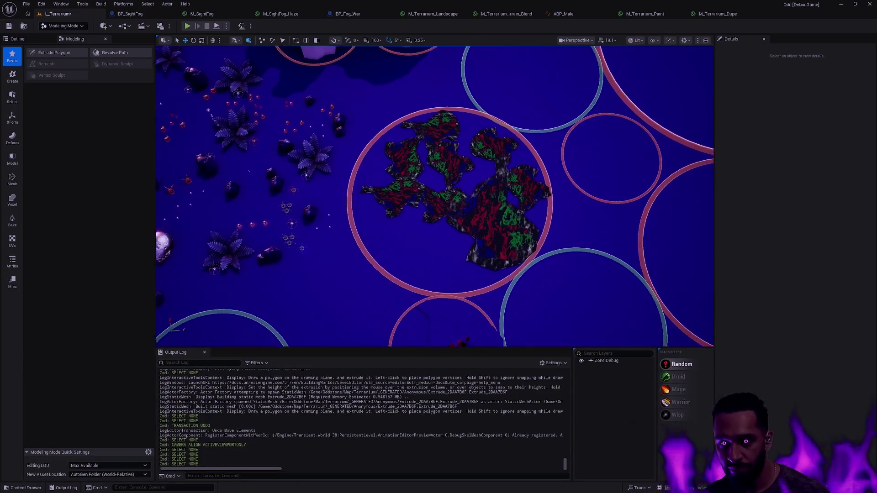
left_click(635, 160)
left_click(439, 224)
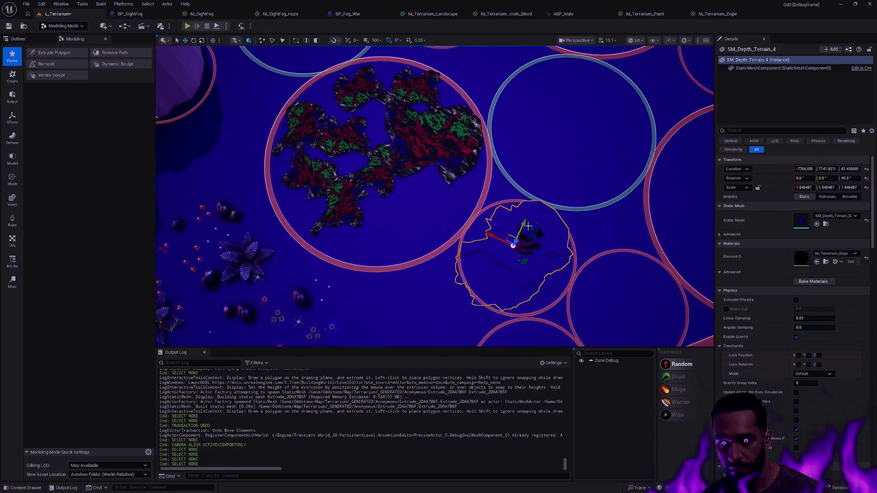
left_click_drag(512, 234, 403, 210)
left_click(416, 217)
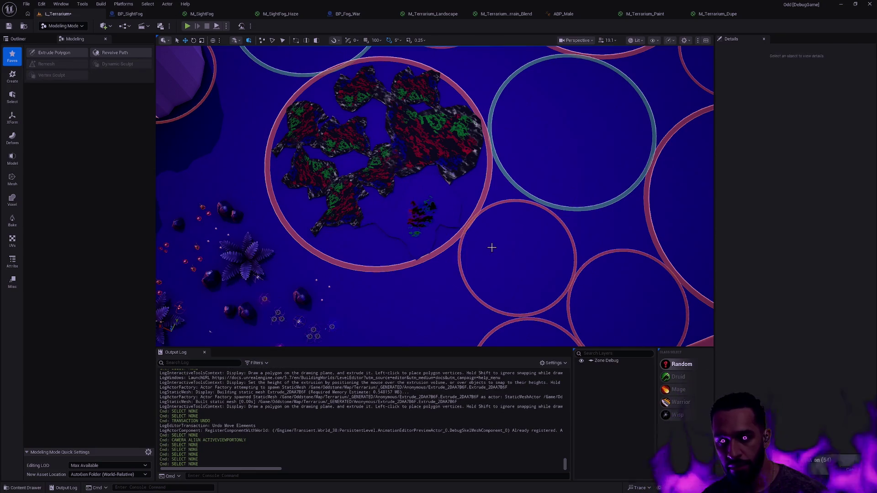
key("ctrl+z")
key("ctrl+z")
key("Escape")
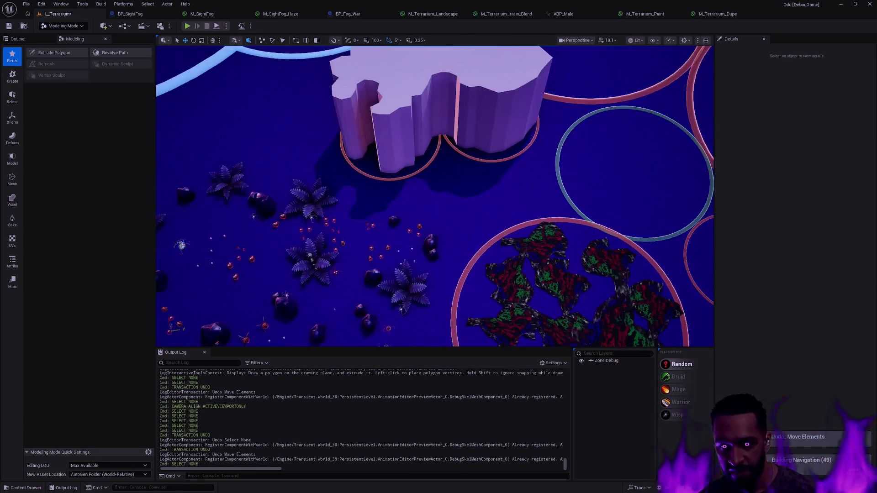